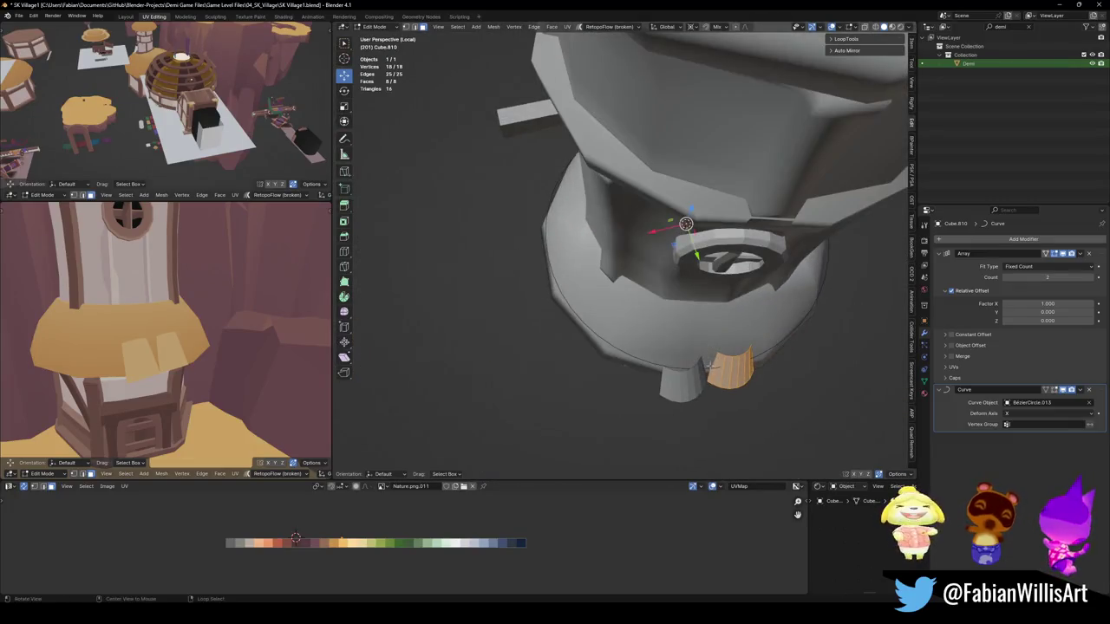
Step: Raise the Array modifier count from 2, via 3 and 14, up to 19 panel copies
{"action": "middle_click_drag", "start_coordinate": [710, 324], "coordinate": [720, 310]}
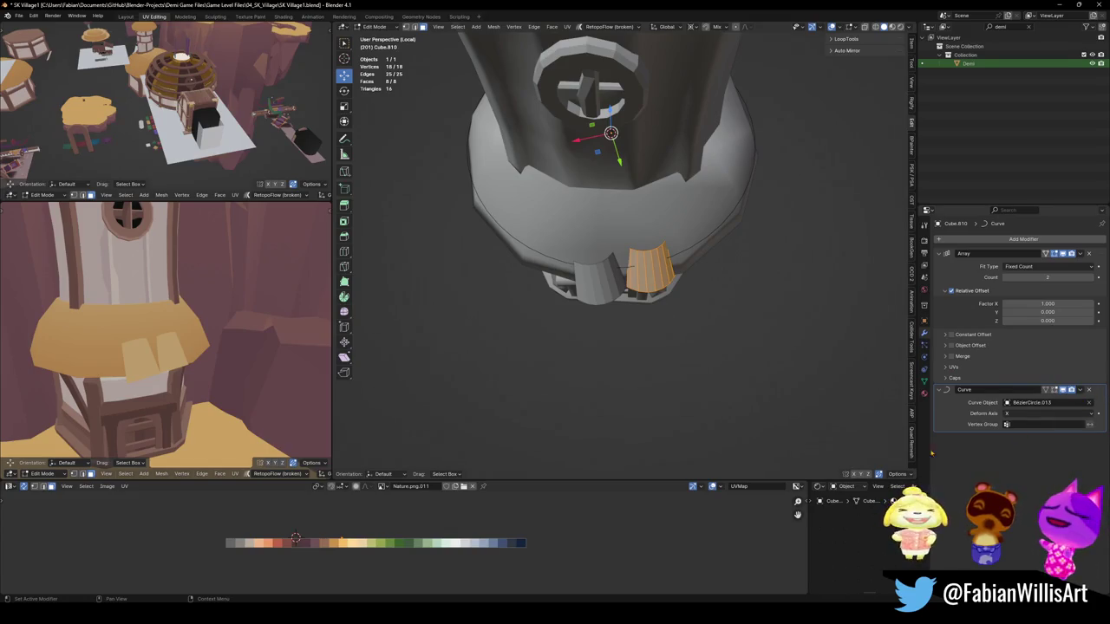
{"action": "left_click", "coordinate": [1093, 278]}
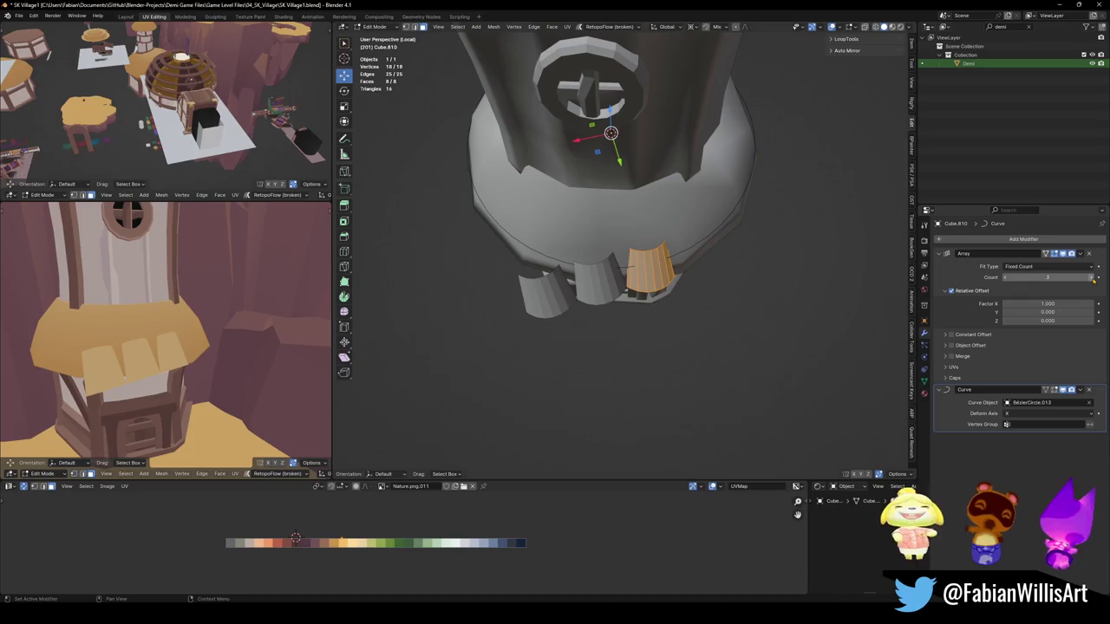
{"action": "key", "text": "Tab"}
{"action": "mouse_move", "coordinate": [728, 267]}
{"action": "middle_mouse_down"}
{"action": "mouse_move", "coordinate": [707, 260]}
{"action": "mouse_move", "coordinate": [773, 321]}
{"action": "middle_mouse_up"}
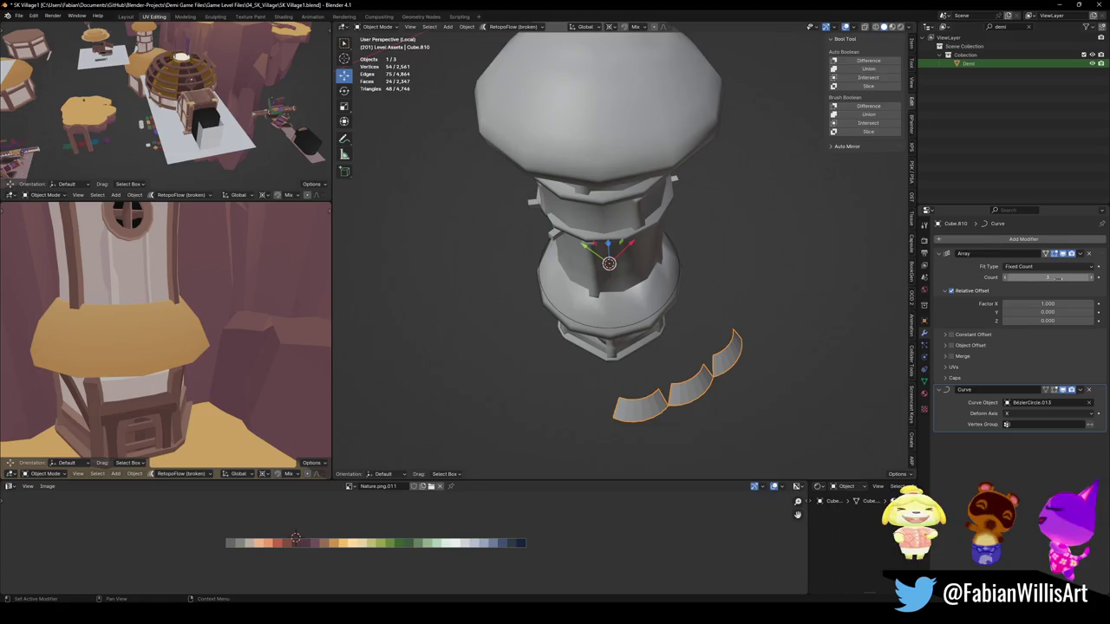
{"action": "left_click", "coordinate": [1048, 277]}
{"action": "type", "text": "14"}
{"action": "key", "text": "Return"}
{"action": "left_click_drag", "start_coordinate": [1048, 278], "coordinate": [1075, 277]}
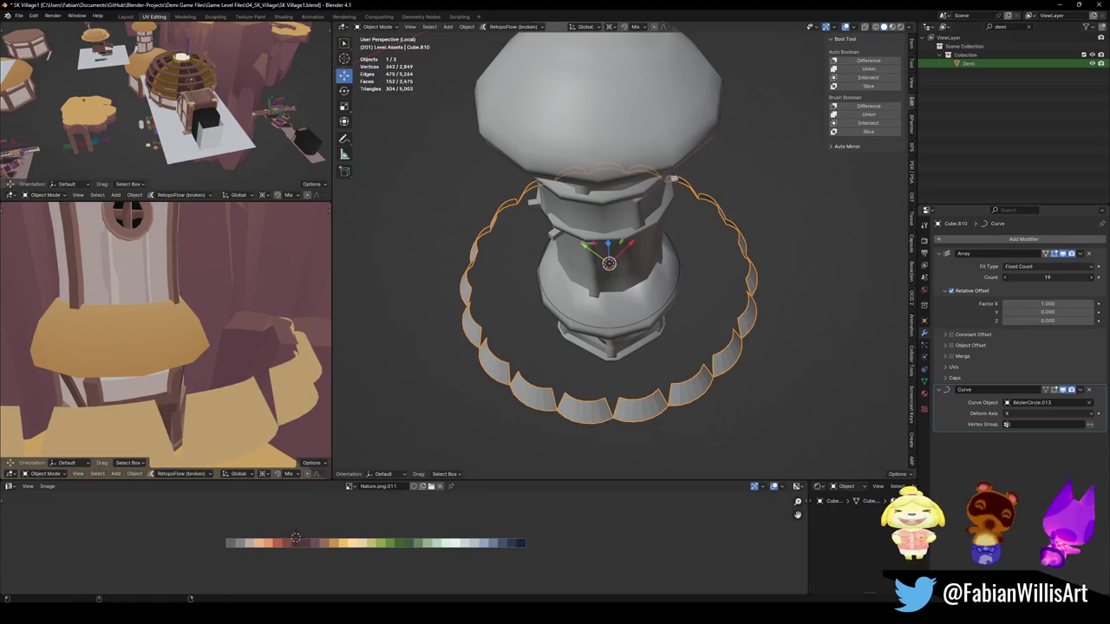
Step: Check the closed ring from a lower angle, then return to Edit Mode on the panel
{"action": "mouse_move", "coordinate": [694, 304]}
{"action": "middle_mouse_down"}
{"action": "mouse_move", "coordinate": [736, 326]}
{"action": "mouse_move", "coordinate": [715, 317]}
{"action": "middle_mouse_up"}
{"action": "key", "text": "s"}
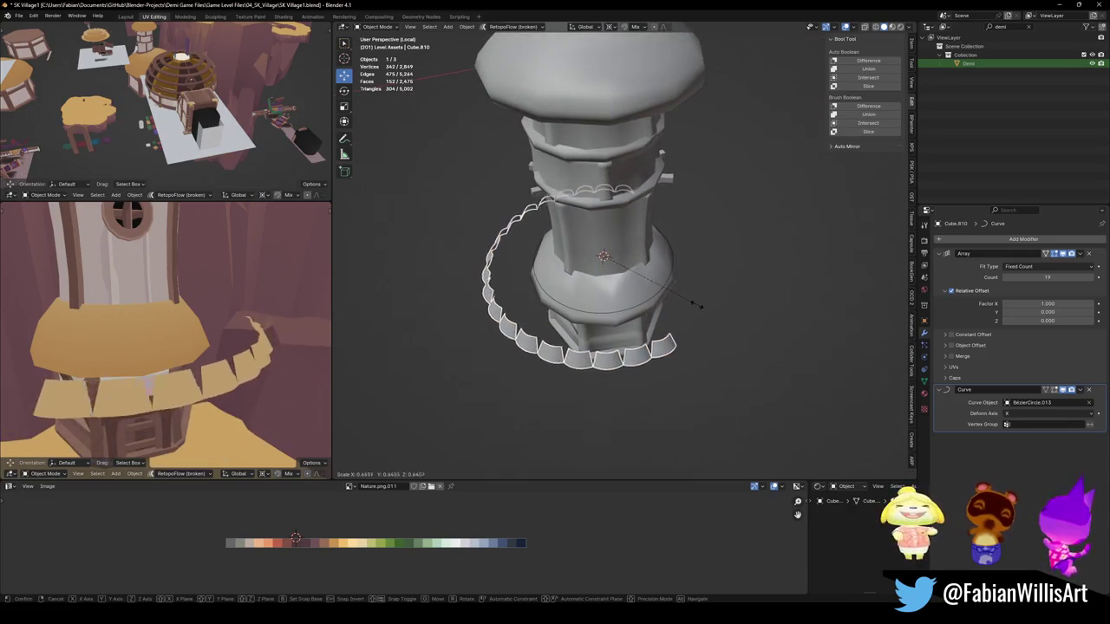
{"action": "key", "text": "Escape"}
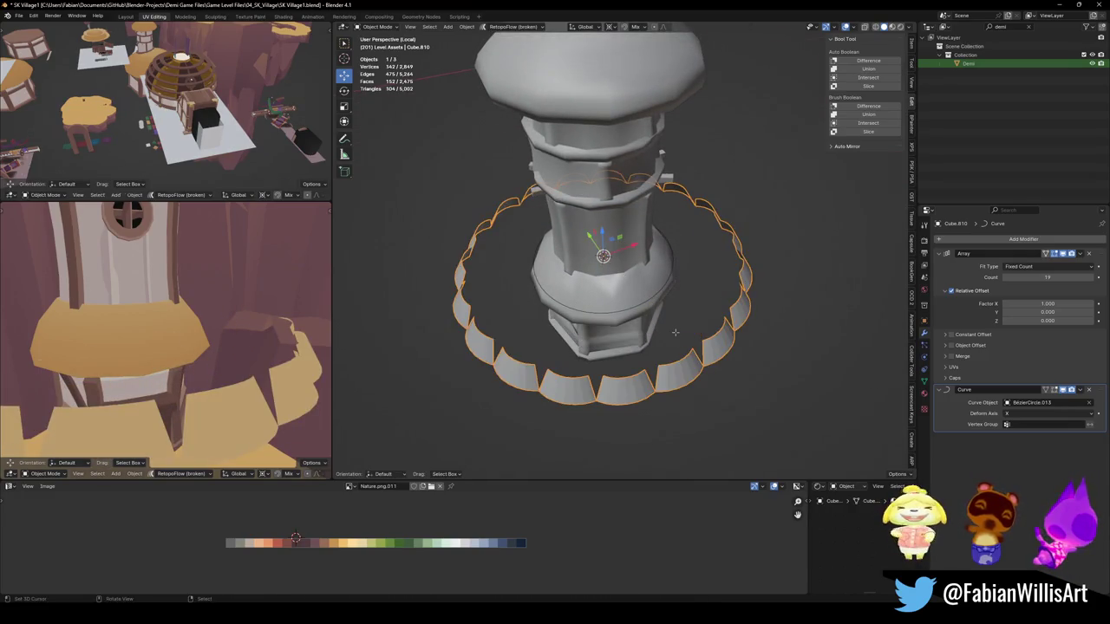
{"action": "key", "text": "Tab"}
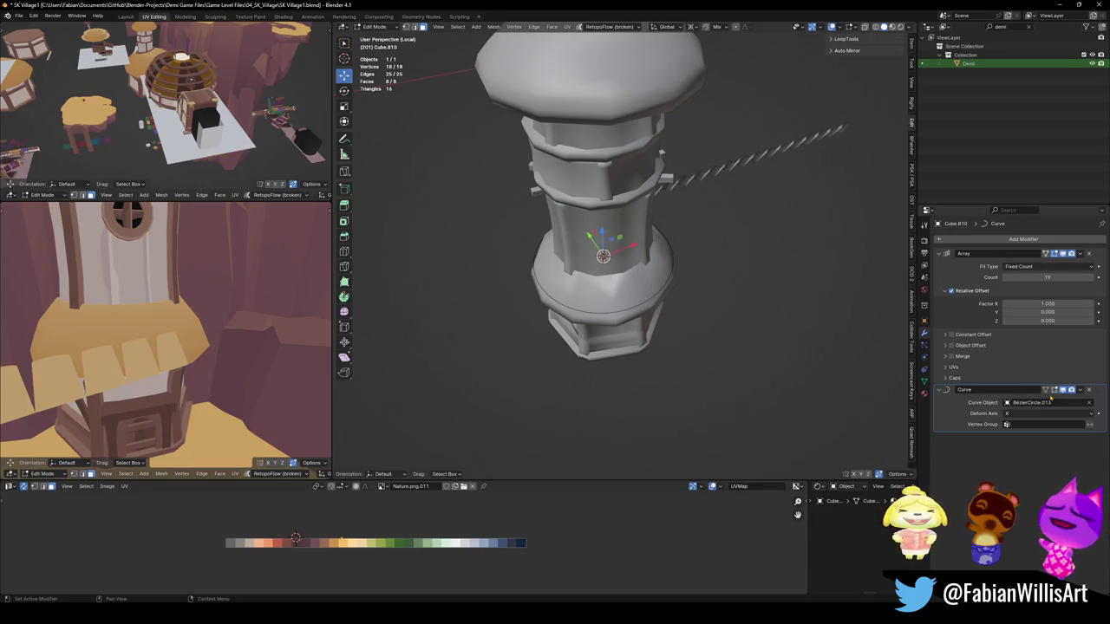
Step: Show the Curve modifier in Edit Mode and move the panel mesh -7.19 m along Y
{"action": "left_click", "coordinate": [1052, 390]}
{"action": "key", "text": "g"}
{"action": "key", "text": "y"}
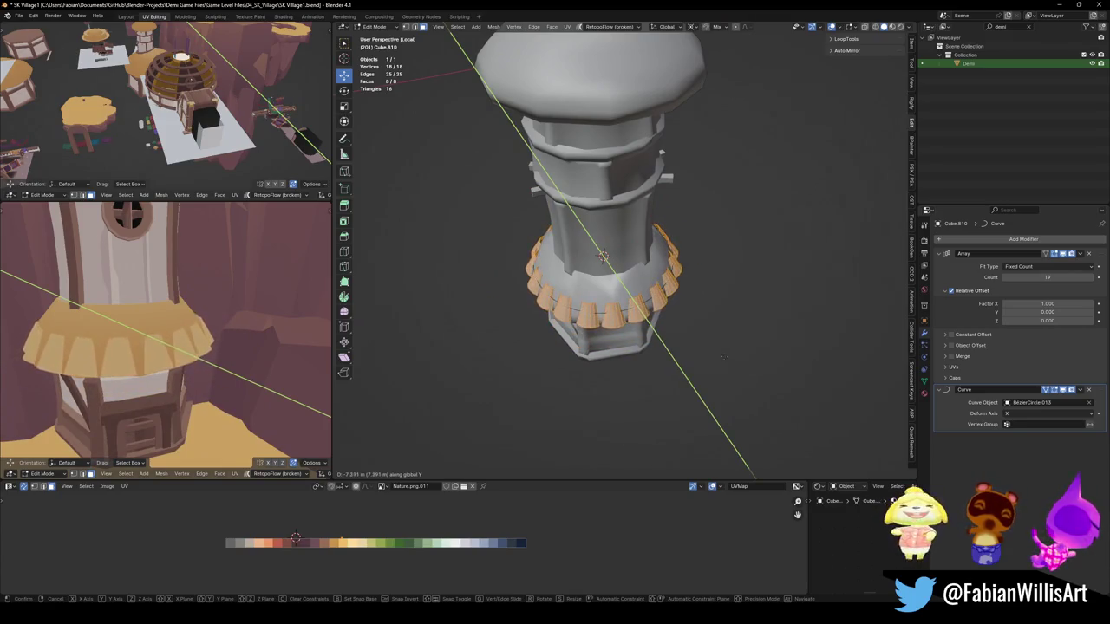
{"action": "left_click", "coordinate": [723, 347]}
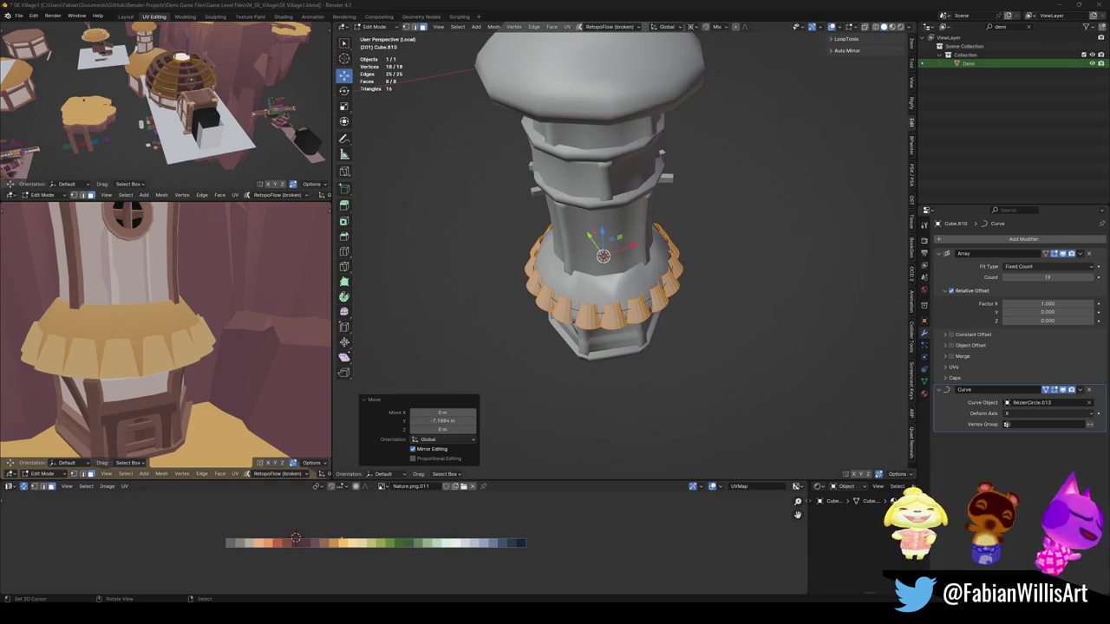
{"action": "middle_click_drag", "start_coordinate": [739, 291], "coordinate": [738, 300]}
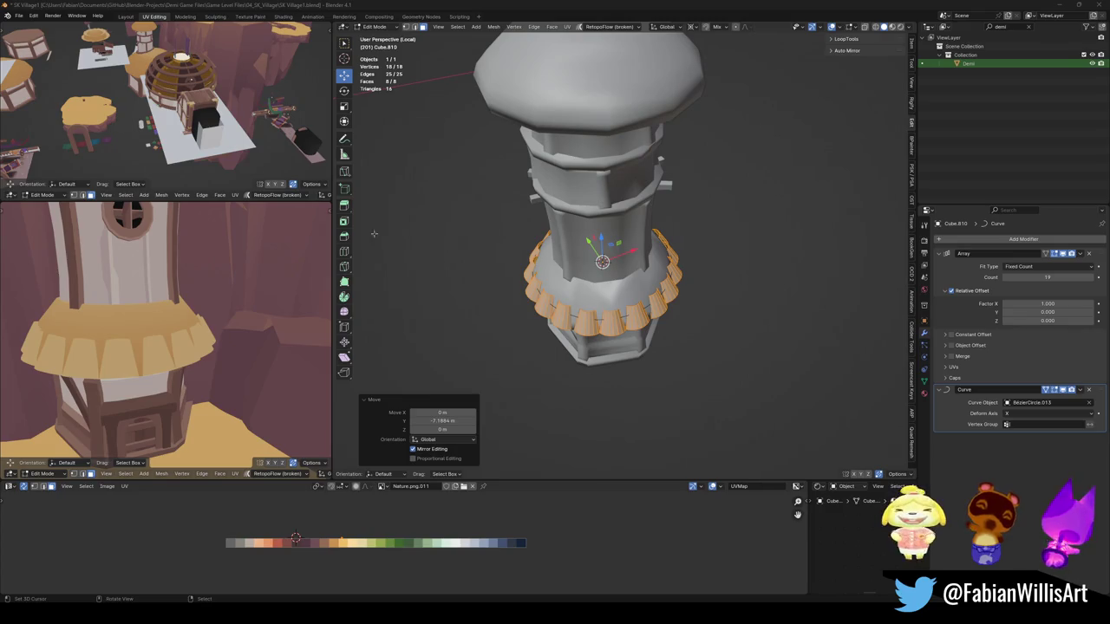
Step: Widen the panels by scaling them 1.754 along X
{"action": "scroll", "coordinate": [645, 286], "scroll_direction": "up", "scroll_amount": 2}
{"action": "scroll", "coordinate": [646, 286], "scroll_direction": "up", "scroll_amount": 3}
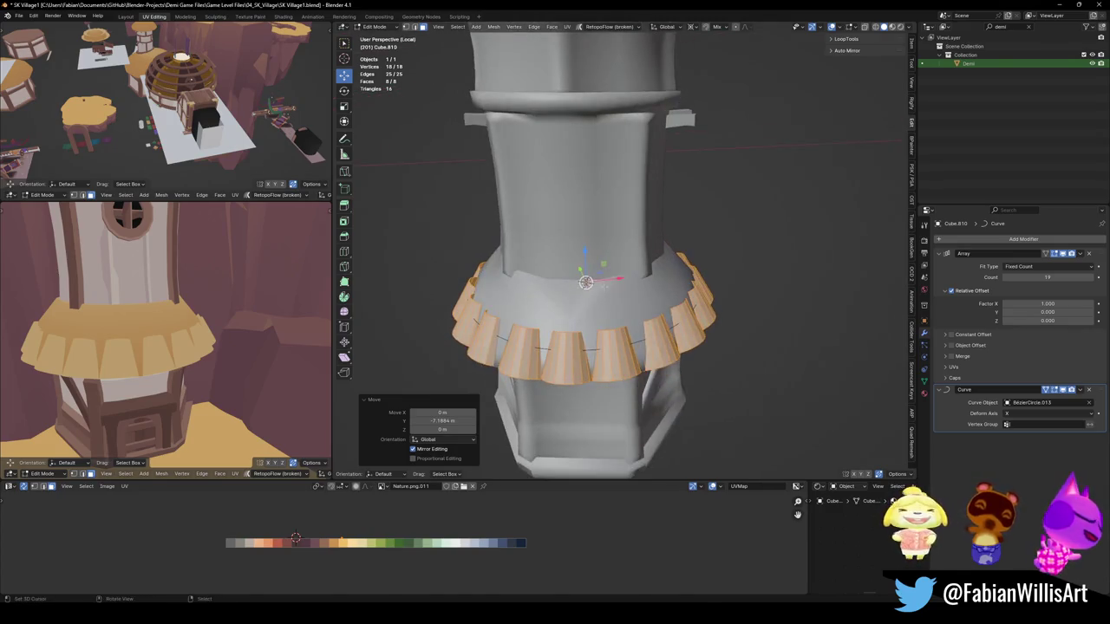
{"action": "key", "text": "s"}
{"action": "key", "text": "x"}
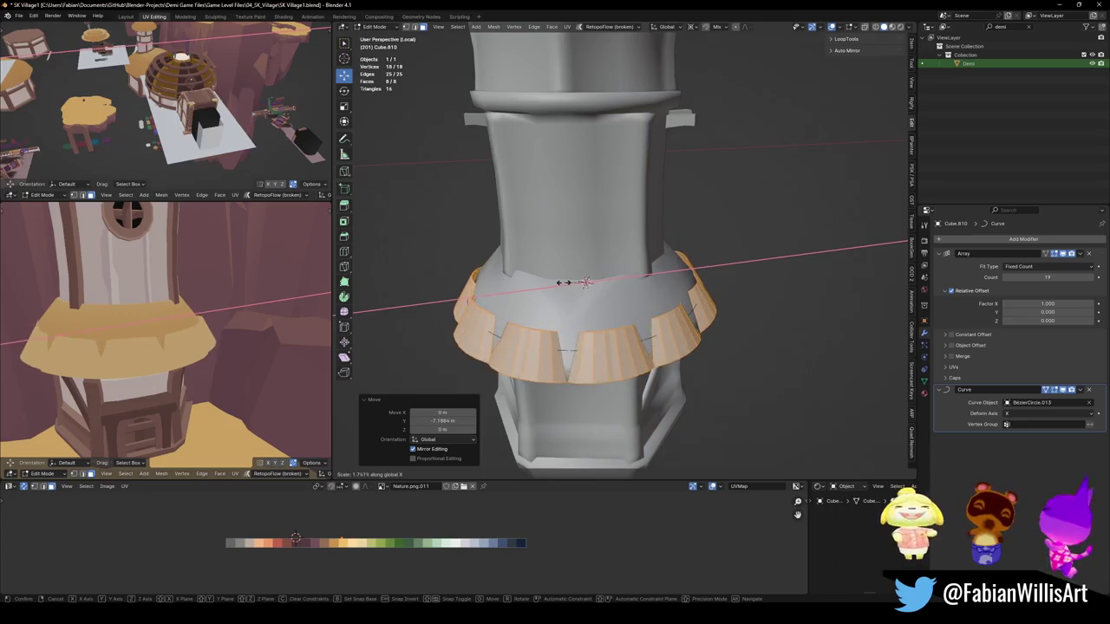
{"action": "left_click", "coordinate": [562, 282]}
Step: Lower the Array count to 11 panels
{"action": "left_click_drag", "start_coordinate": [1048, 277], "coordinate": [1053, 278]}
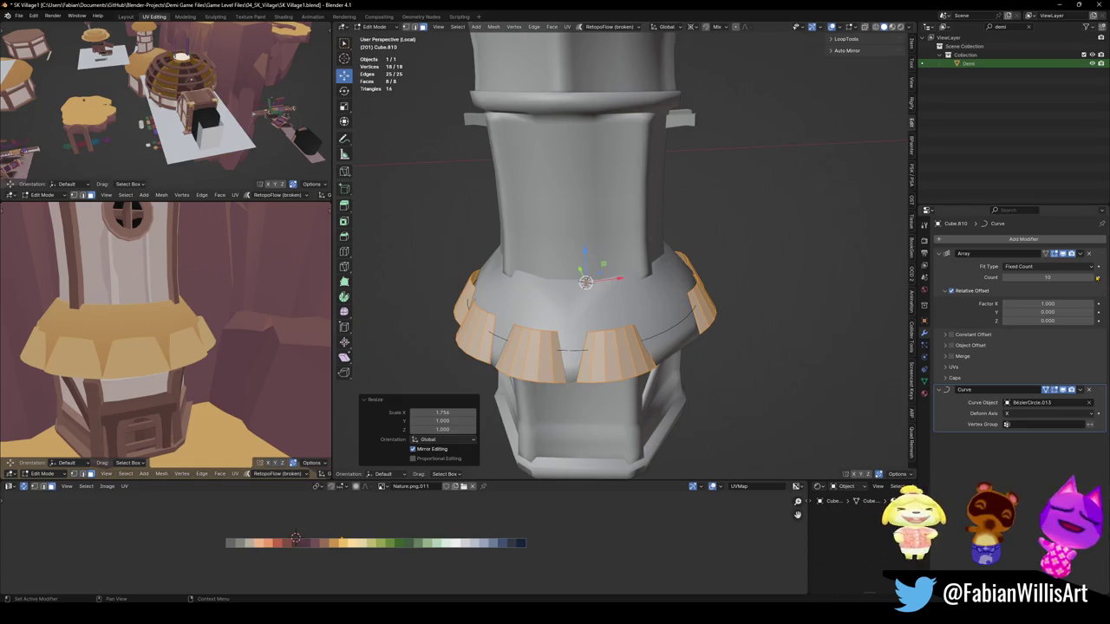
{"action": "left_click", "coordinate": [1095, 277]}
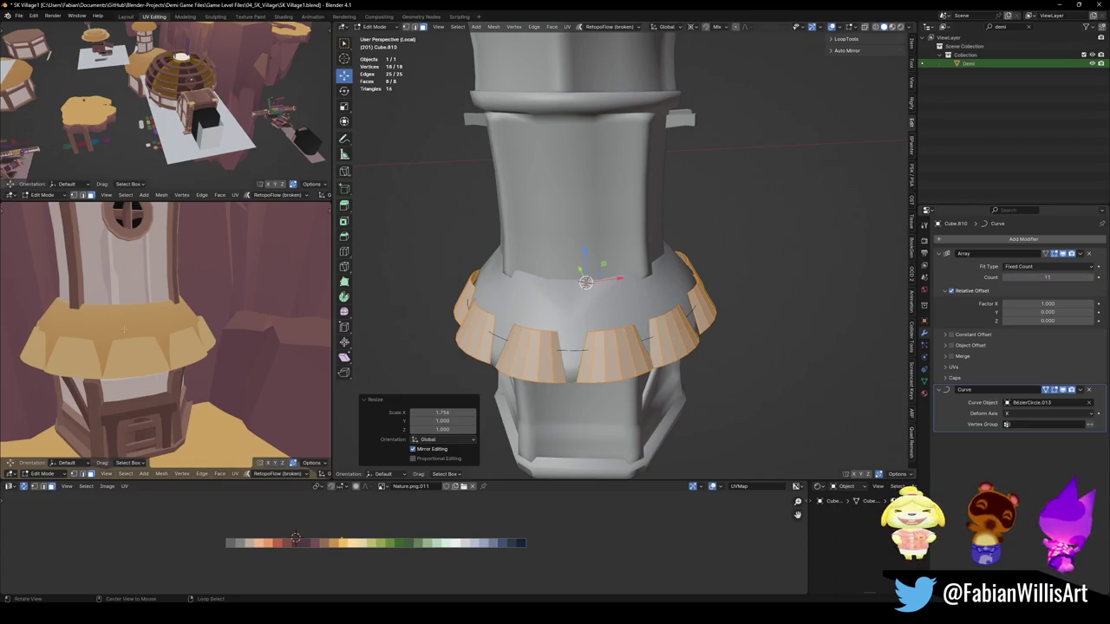
{"action": "middle_click_drag", "start_coordinate": [120, 328], "coordinate": [164, 321]}
{"action": "middle_click_drag", "start_coordinate": [607, 261], "coordinate": [572, 286]}
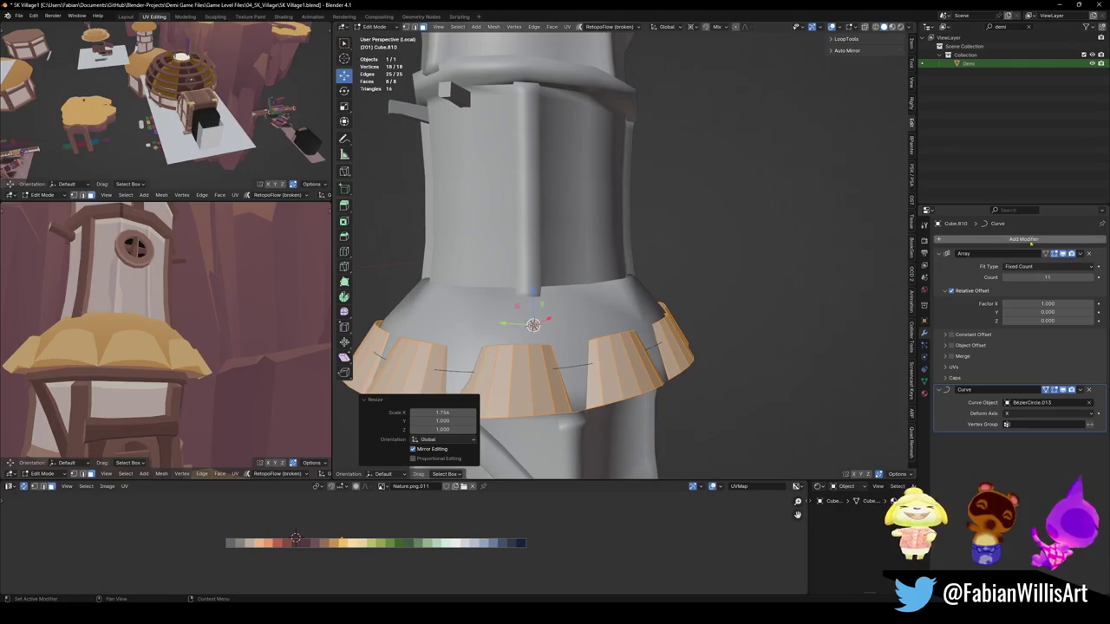
Step: Add a Solidify modifier with -0.145 m thickness to the panels
{"action": "left_click", "coordinate": [1038, 240]}
{"action": "type", "text": "sol"}
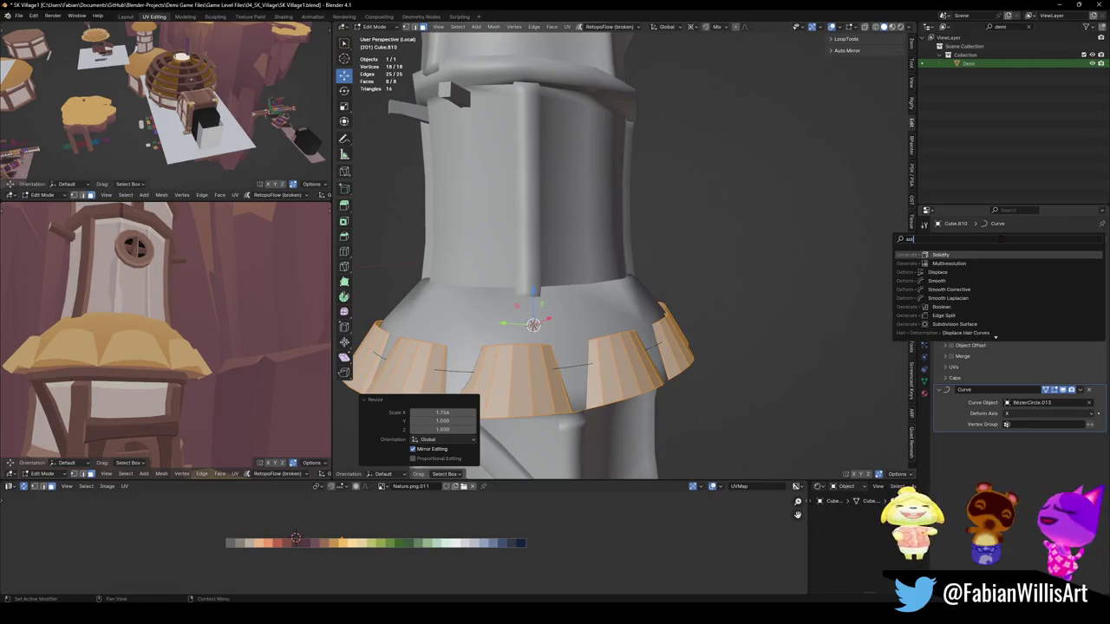
{"action": "key", "text": "Return"}
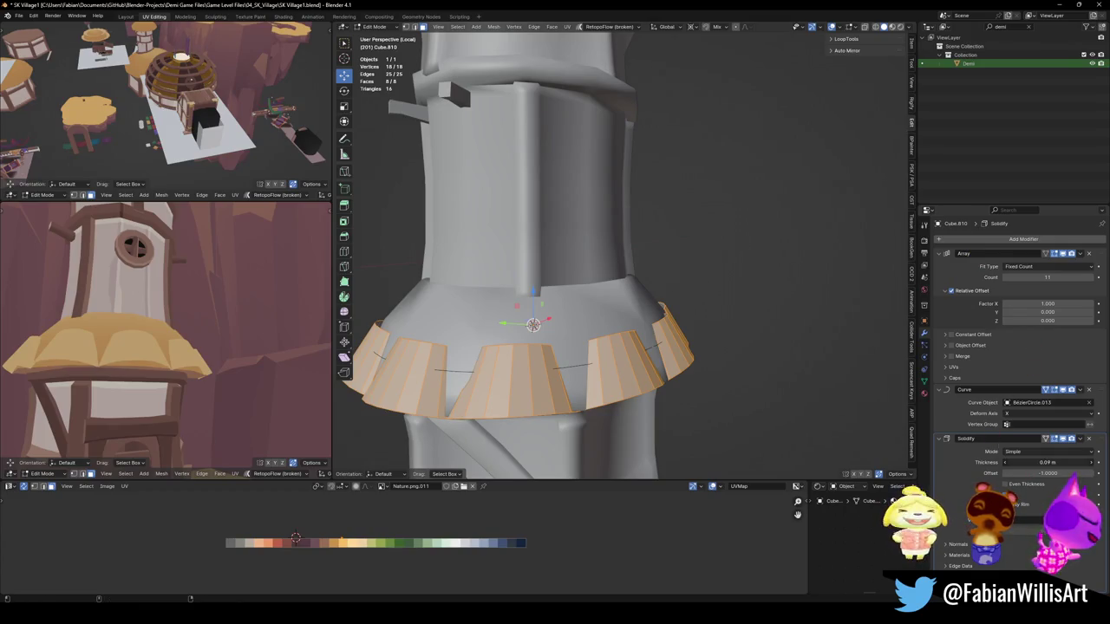
{"action": "left_click_drag", "start_coordinate": [1050, 463], "coordinate": [1006, 462]}
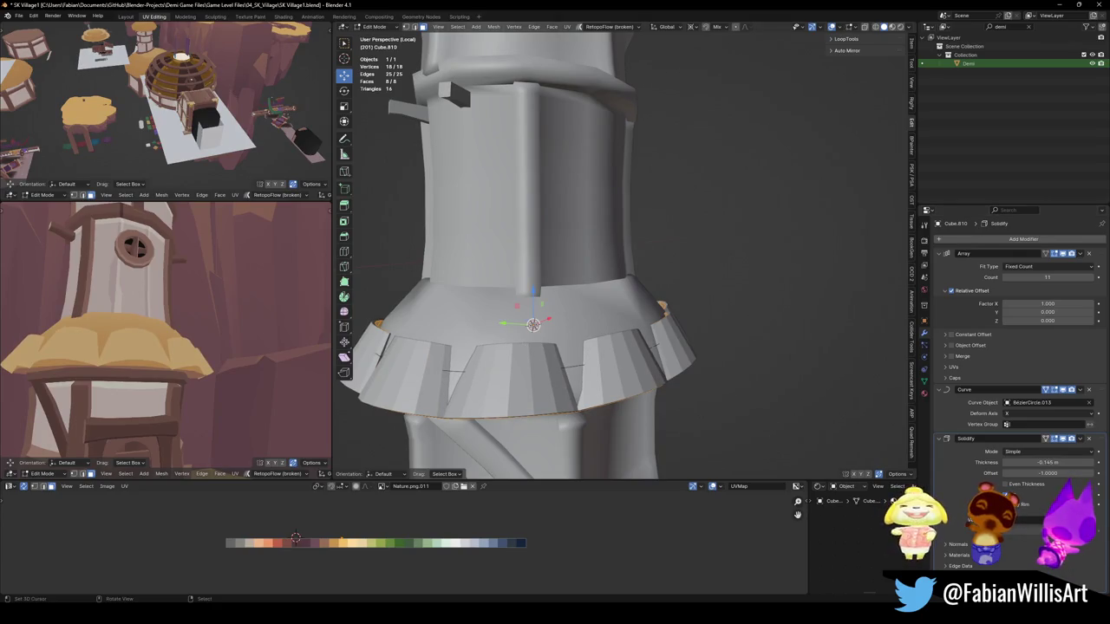
Step: Flare one edge loop of the panel outward by scaling it 1.321
{"action": "key", "text": "alt+z"}
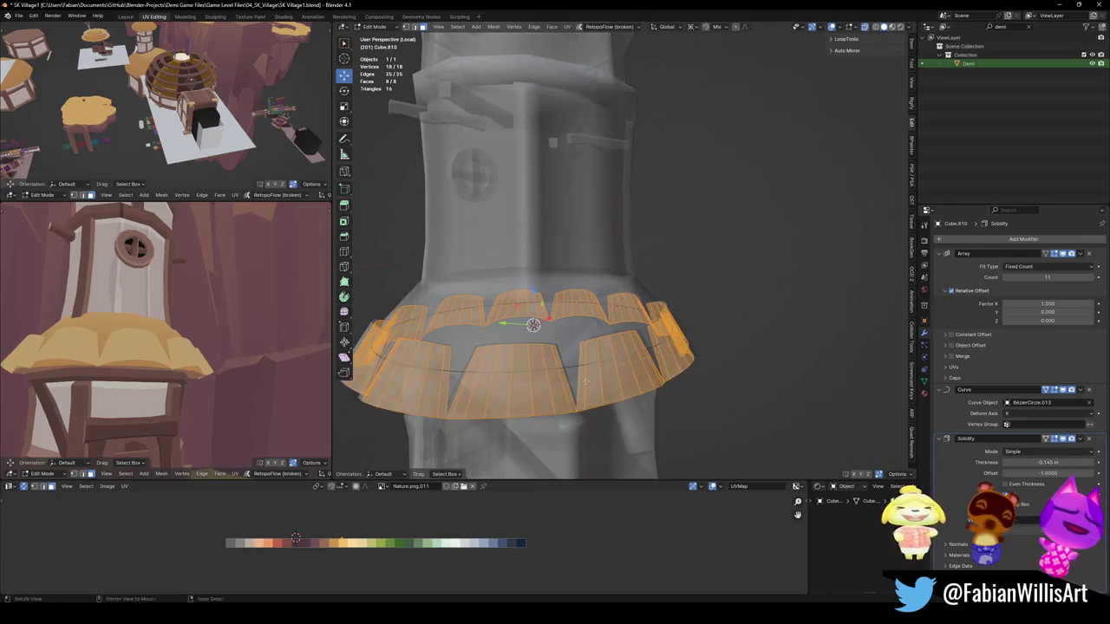
{"action": "key", "text": "alt+a"}
{"action": "left_click", "coordinate": [519, 341], "text": "alt"}
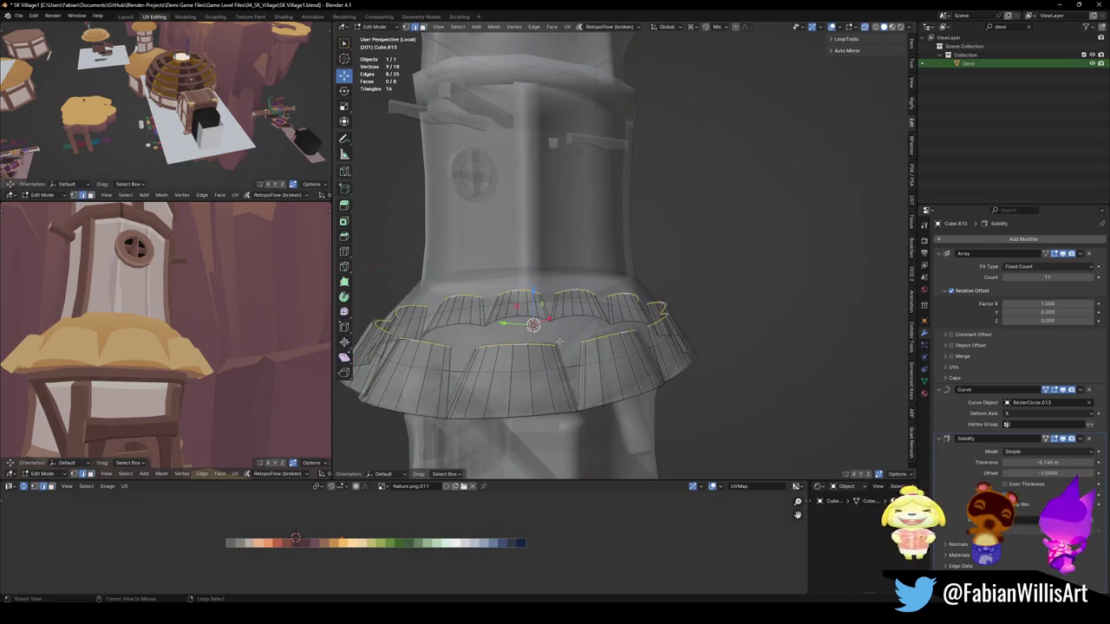
{"action": "key", "text": "alt+z"}
{"action": "key", "text": "s"}
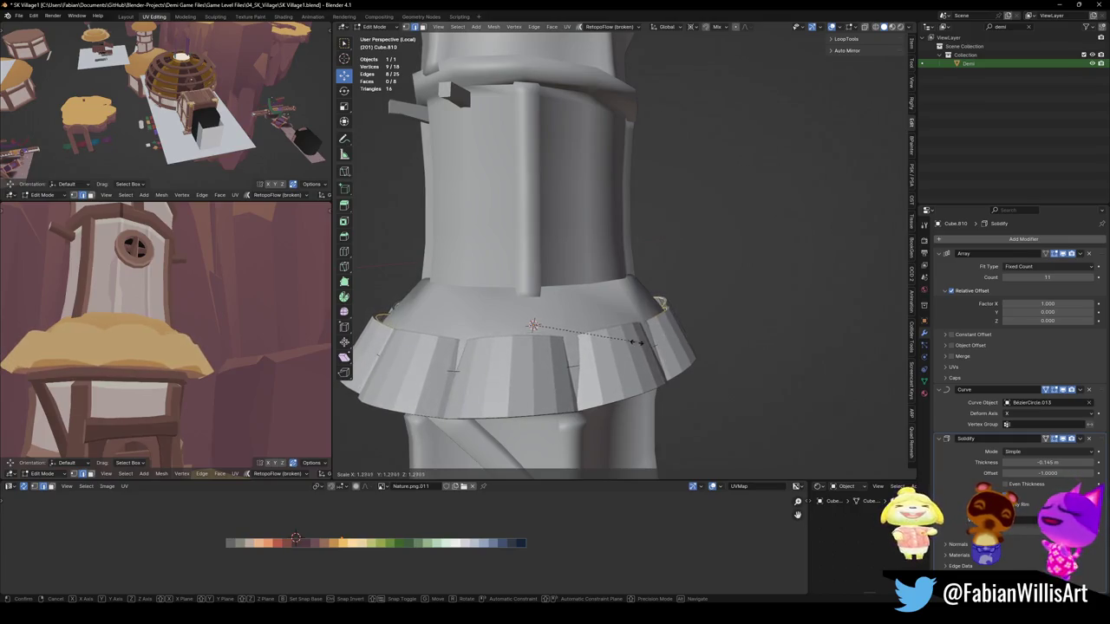
{"action": "left_click", "coordinate": [652, 341]}
Step: Shrink the whole panel mesh to 0.875
{"action": "scroll", "coordinate": [226, 327], "scroll_direction": "up", "scroll_amount": 1}
{"action": "middle_click_drag", "start_coordinate": [226, 327], "coordinate": [199, 330]}
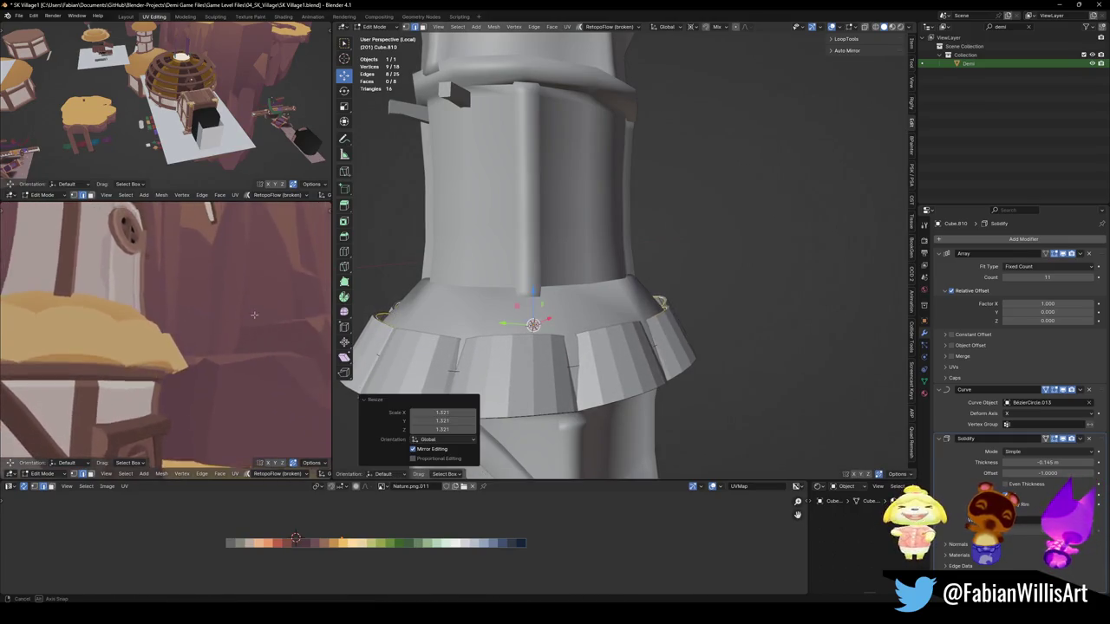
{"action": "middle_click_drag", "start_coordinate": [538, 260], "coordinate": [583, 319]}
{"action": "key", "text": "a"}
{"action": "key", "text": "s"}
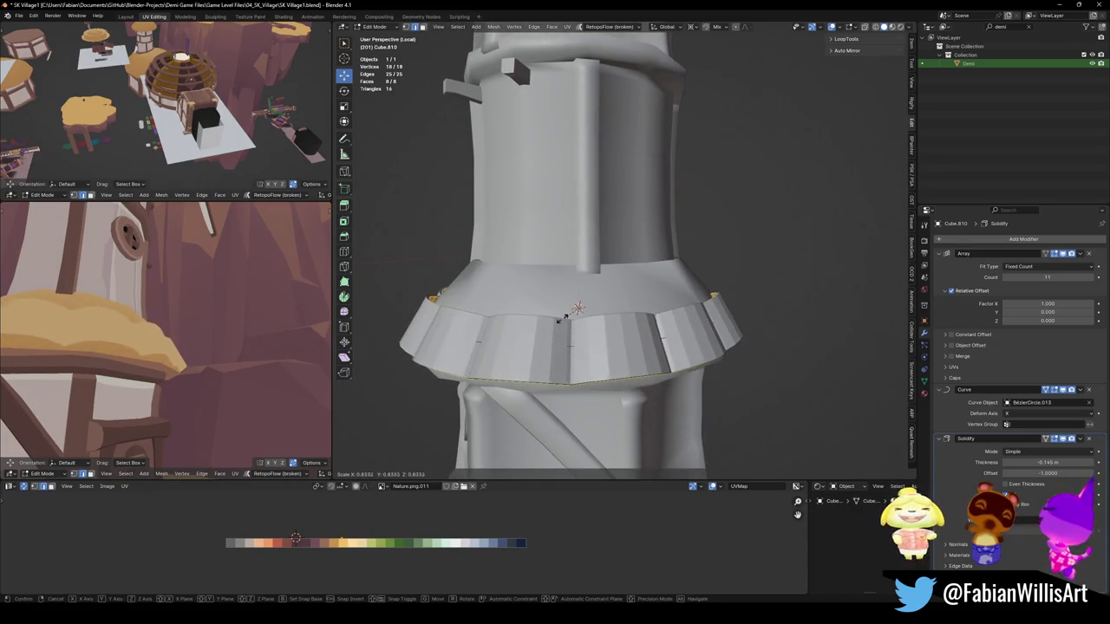
{"action": "type", "text": ".875"}
{"action": "key", "text": "Return"}
Step: Apply Shade Smooth to the skirt in Object Mode
{"action": "key", "text": "Tab"}
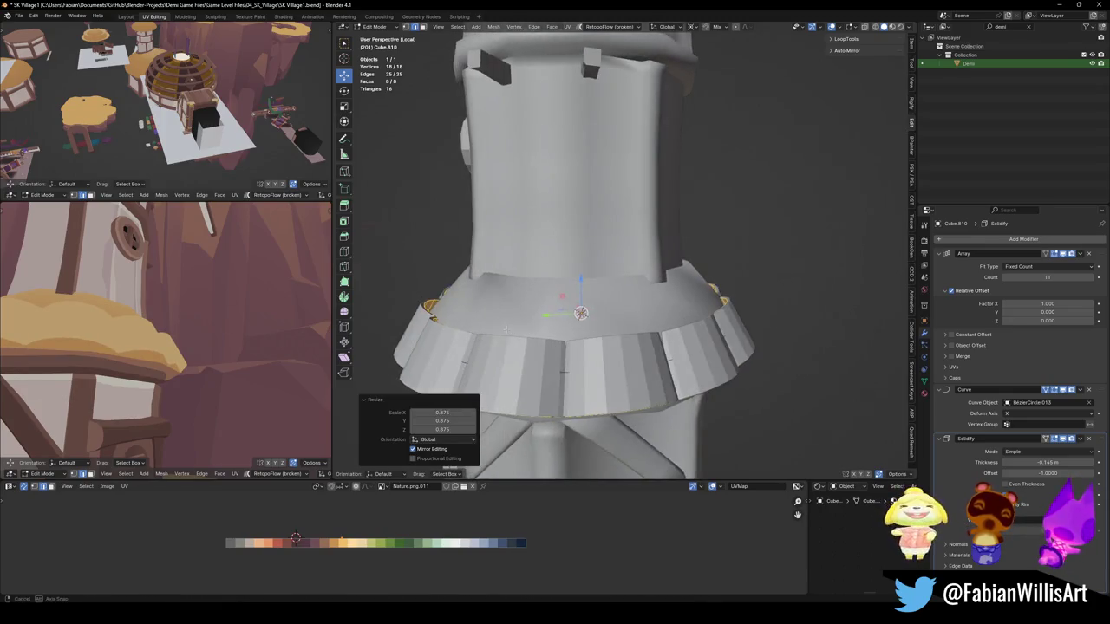
{"action": "right_click", "coordinate": [668, 352]}
{"action": "left_click", "coordinate": [694, 358]}
{"action": "middle_click_drag", "start_coordinate": [694, 359], "coordinate": [607, 347]}
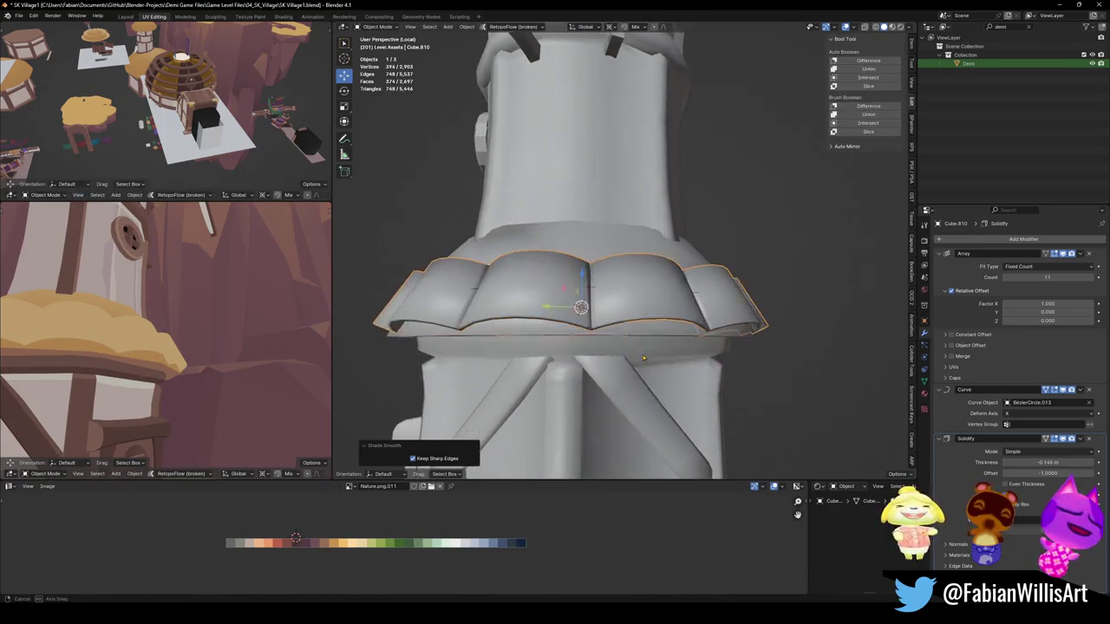
Step: Add an Edge Split modifier to the skirt
{"action": "key", "text": "q"}
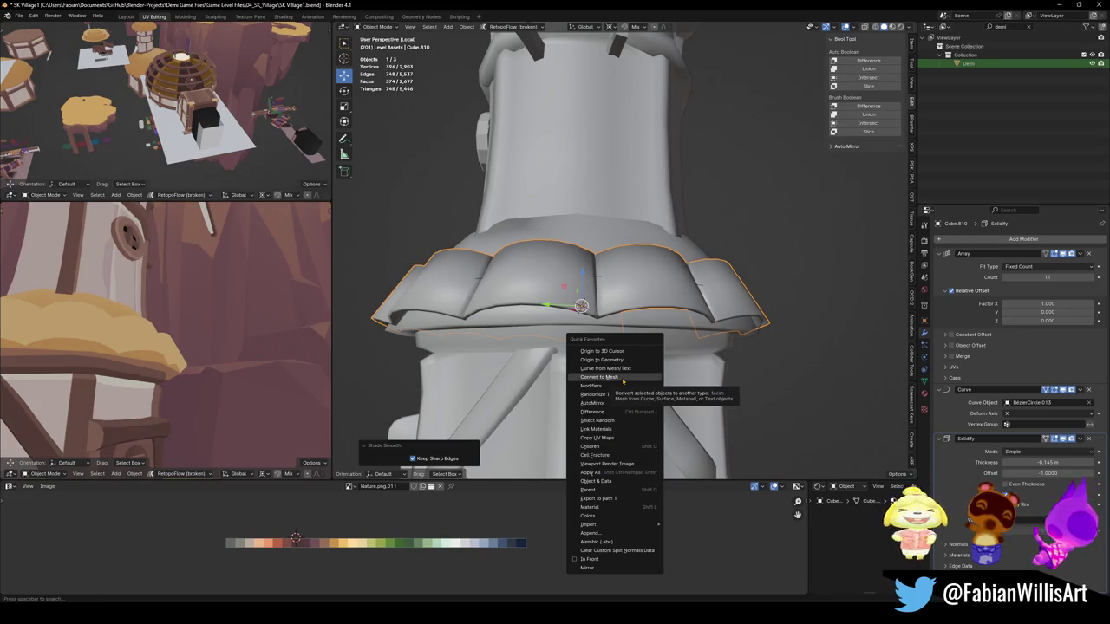
{"action": "left_click", "coordinate": [1023, 239]}
{"action": "type", "text": "ed"}
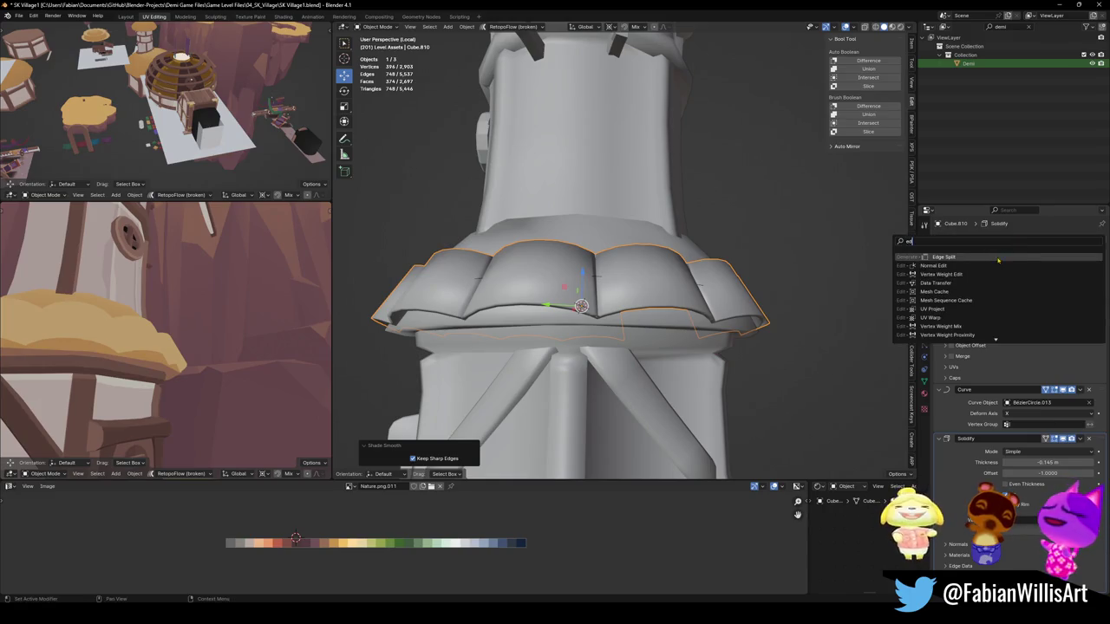
{"action": "left_click", "coordinate": [998, 260]}
{"action": "middle_click_drag", "start_coordinate": [573, 347], "coordinate": [549, 290]}
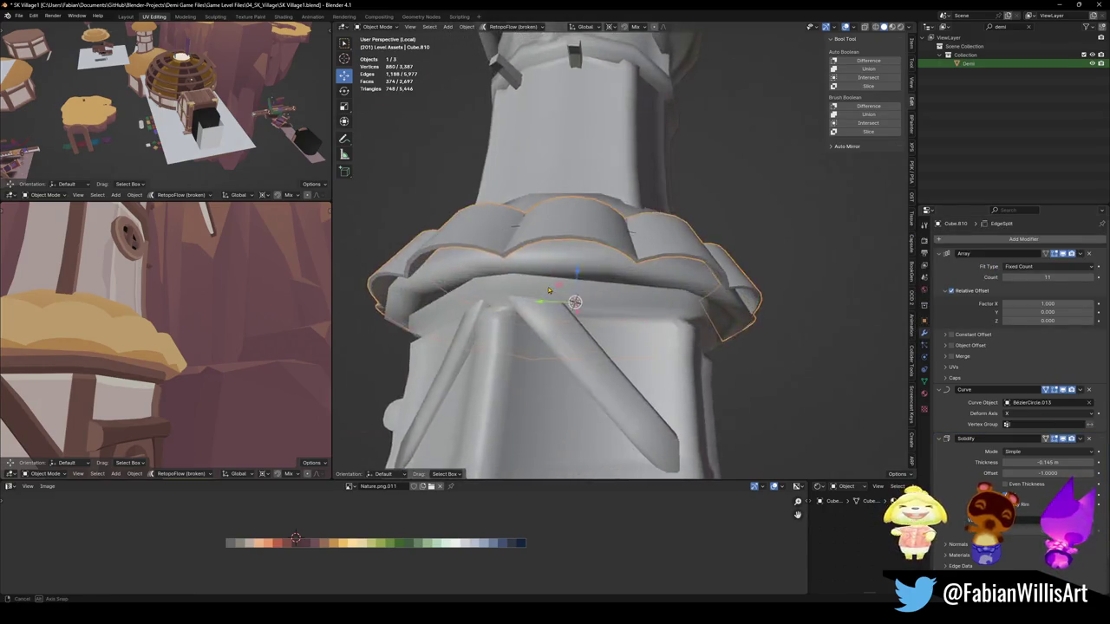
Step: In Edit Mode, scale a single panel edge to reshape the panels
{"action": "key", "text": "Tab"}
{"action": "left_click", "coordinate": [603, 328]}
{"action": "key", "text": "s"}
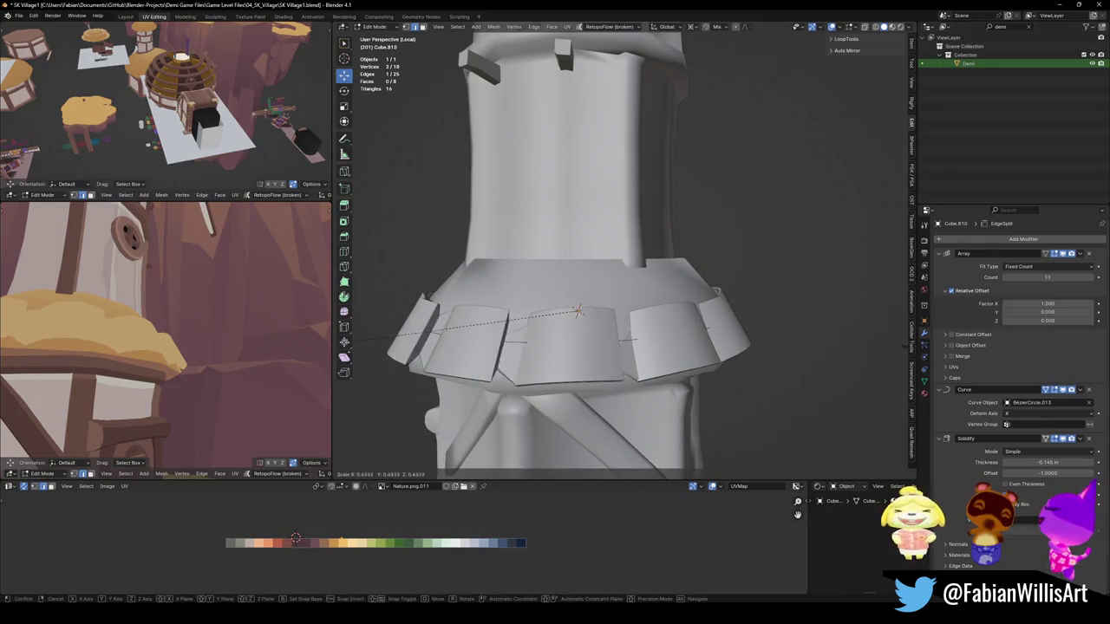
{"action": "left_click", "coordinate": [496, 329]}
Step: Scale the skirt's top rim loop to 0.742, then select all geometry
{"action": "key", "text": "alt+z"}
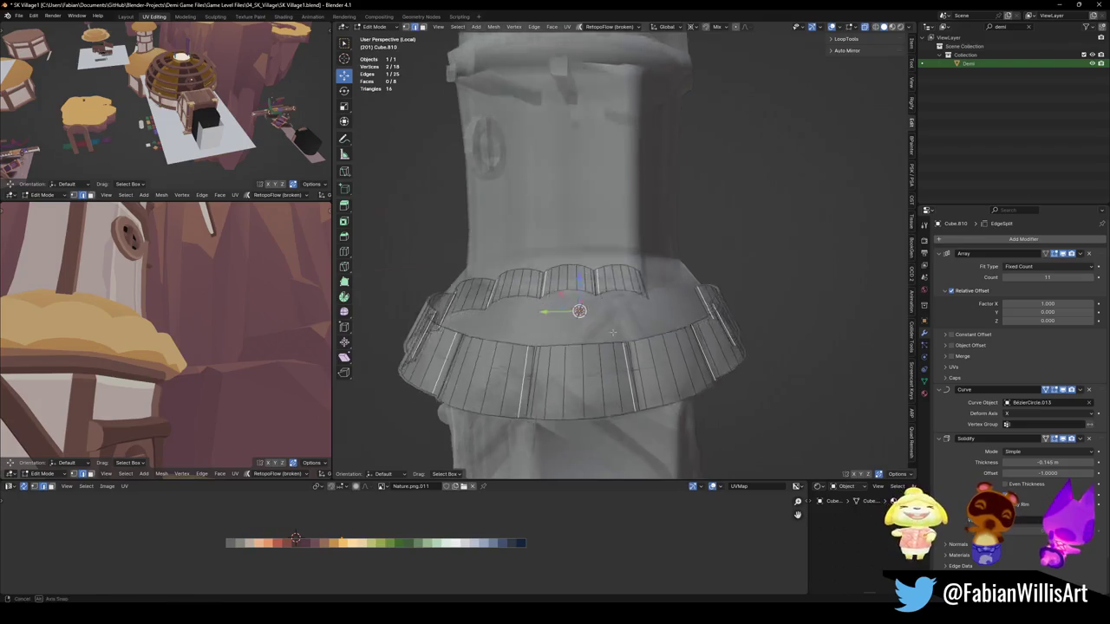
{"action": "middle_click_drag", "start_coordinate": [590, 333], "coordinate": [608, 376]}
{"action": "left_click", "coordinate": [608, 375], "text": "alt"}
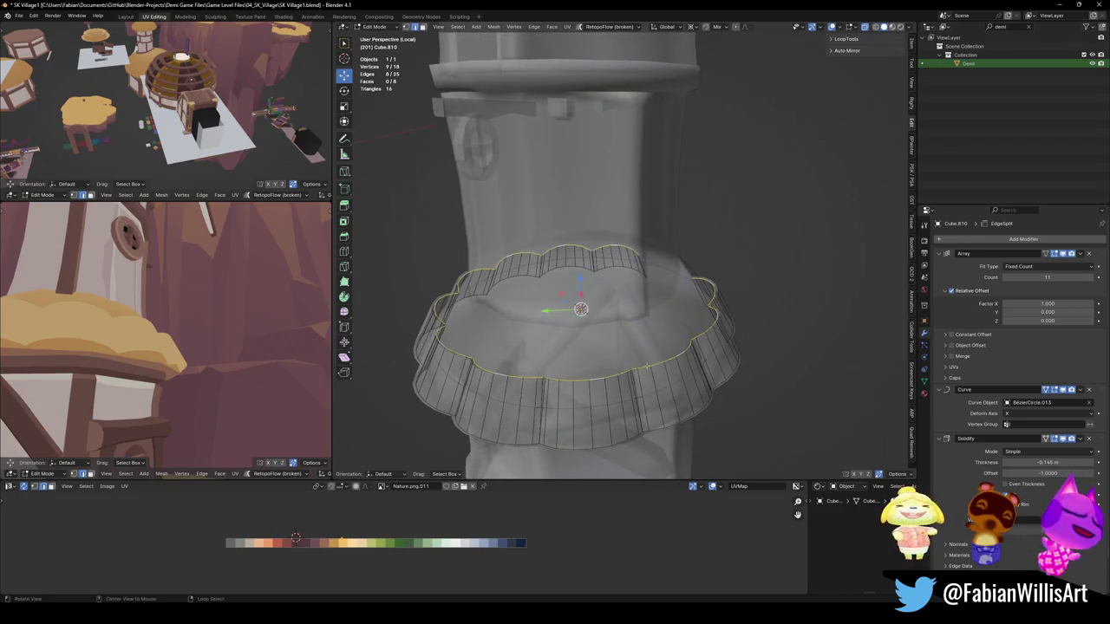
{"action": "key", "text": "alt+z"}
{"action": "key", "text": "s"}
{"action": "left_click", "coordinate": [675, 354]}
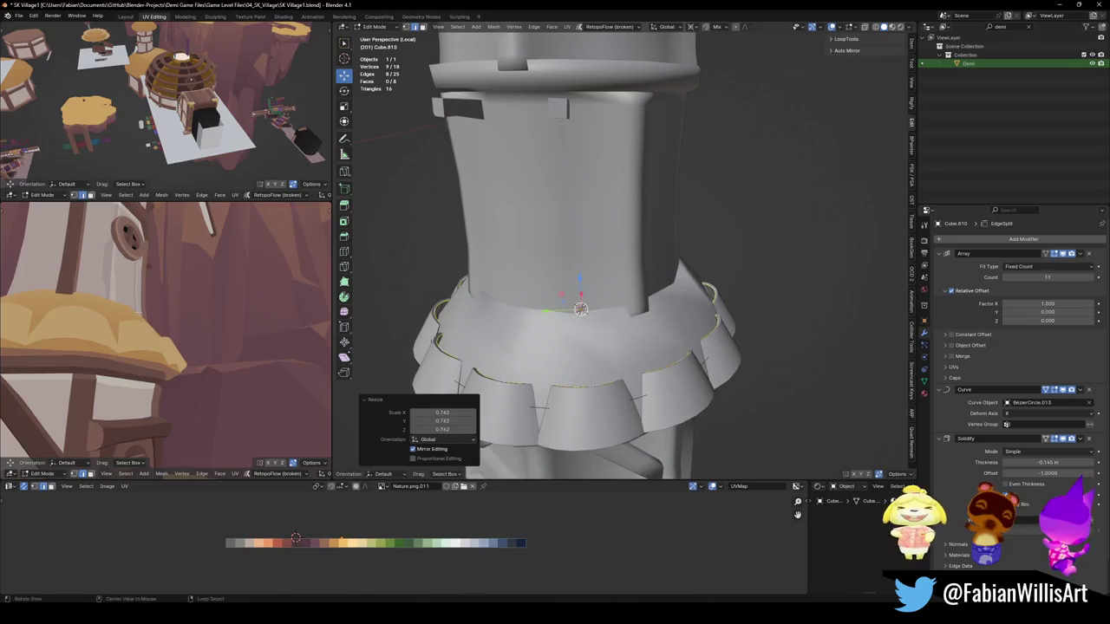
{"action": "middle_click_drag", "start_coordinate": [173, 347], "coordinate": [130, 330]}
{"action": "middle_click_drag", "start_coordinate": [685, 338], "coordinate": [687, 373]}
{"action": "key", "text": "a"}
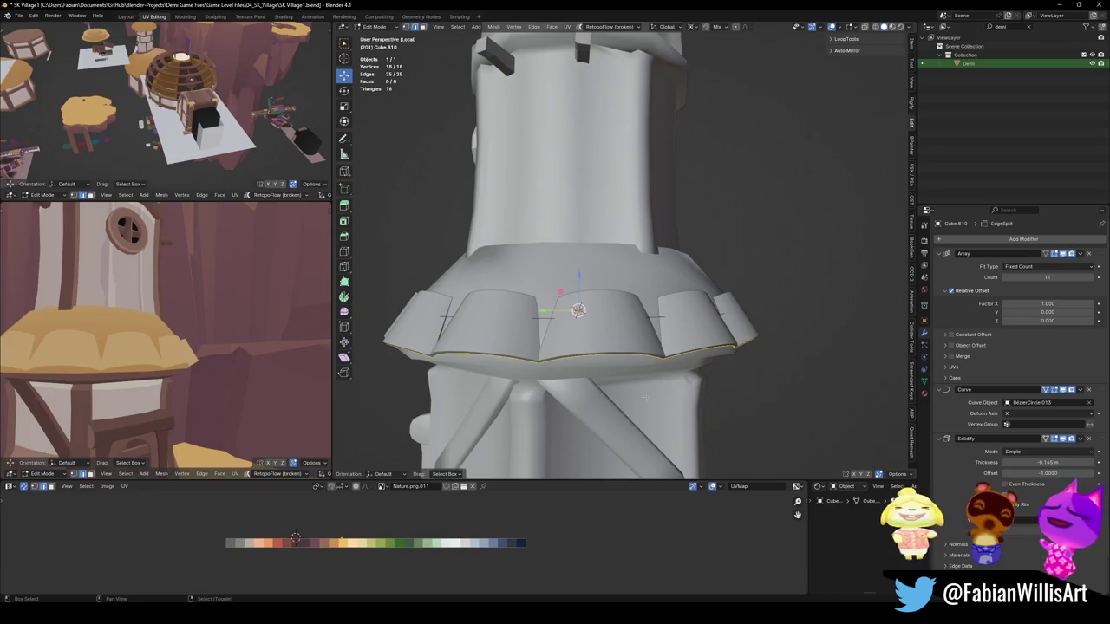
Step: Duplicate the skirt geometry, raise the copy along Z and rotate it about Z
{"action": "key", "text": "shift+d"}
{"action": "key", "text": "z"}
{"action": "left_click", "coordinate": [681, 285]}
{"action": "key", "text": "r"}
{"action": "key", "text": "z"}
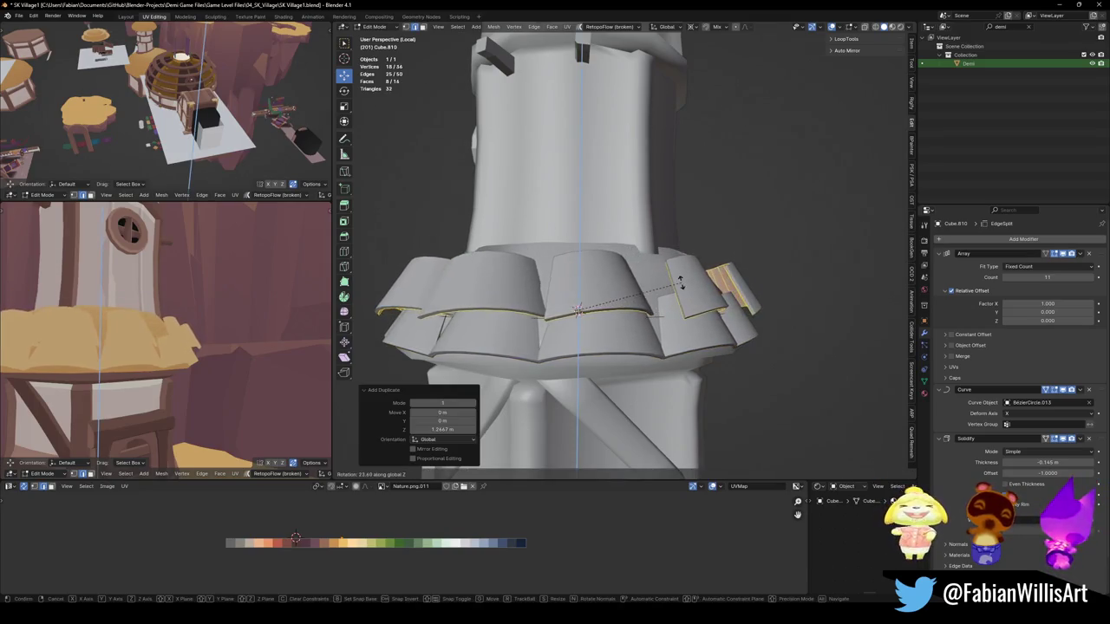
{"action": "left_click", "coordinate": [657, 298]}
Step: Set the pivot to the 3D cursor and rotate the copy to interleave around the tower
{"action": "key", "text": "period"}
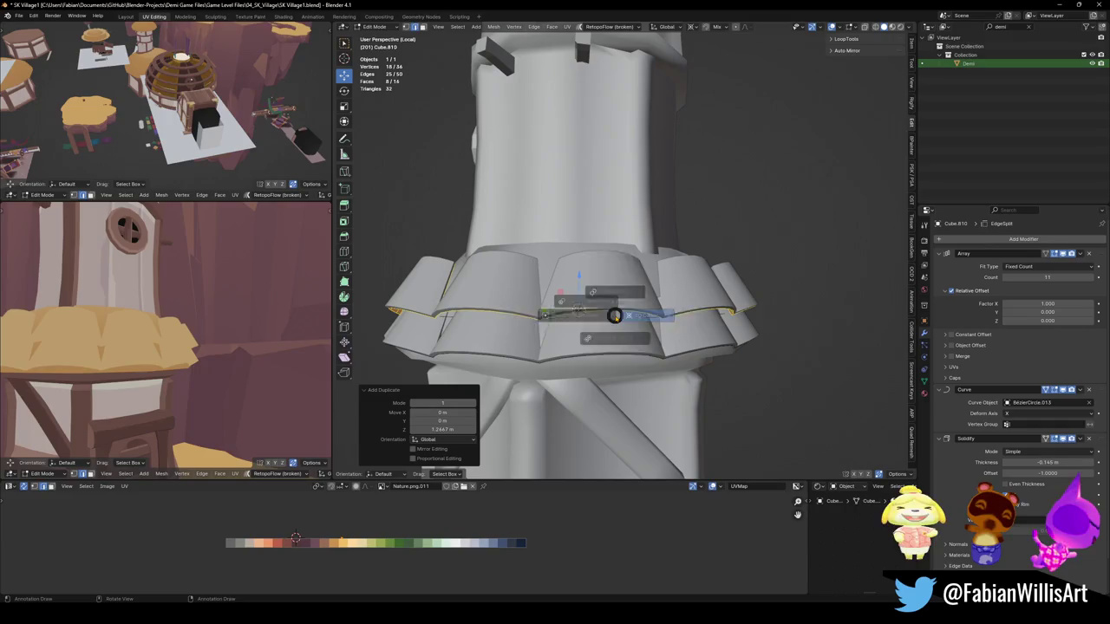
{"action": "left_click", "coordinate": [685, 314]}
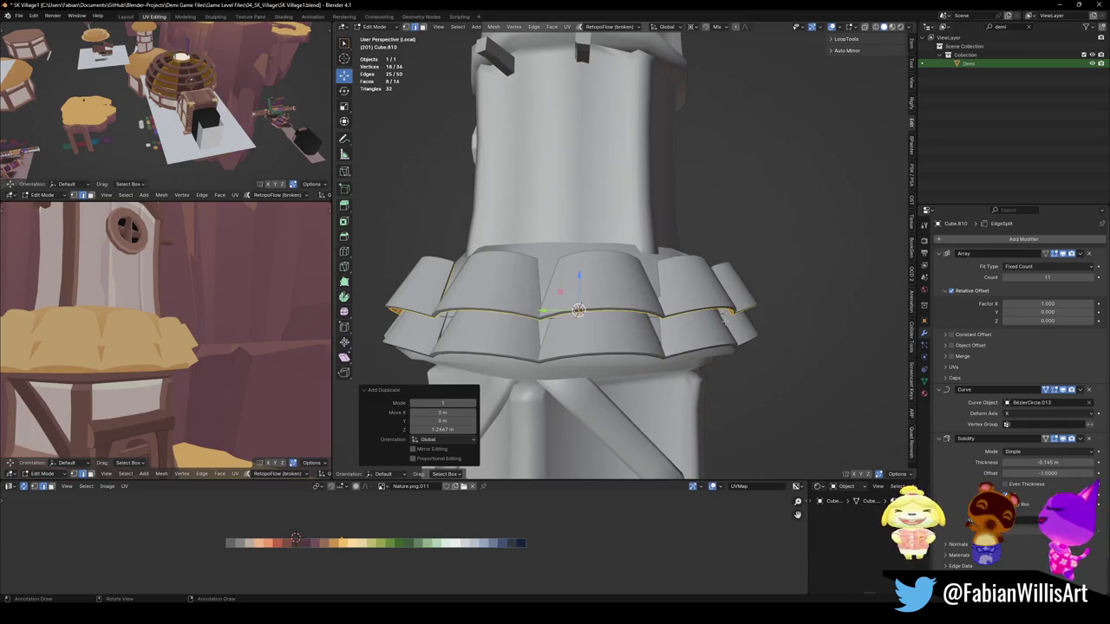
{"action": "key", "text": "r"}
{"action": "key", "text": "z"}
{"action": "left_click", "coordinate": [646, 277]}
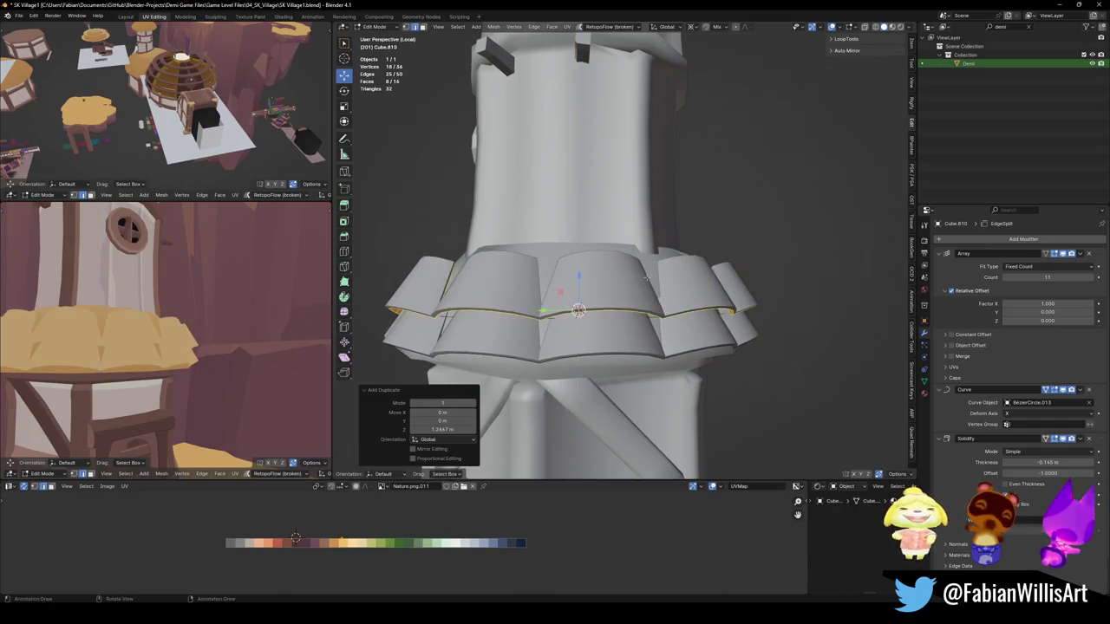
Step: Separate the trial copy into its own object, rotate it, then delete it
{"action": "key", "text": "p"}
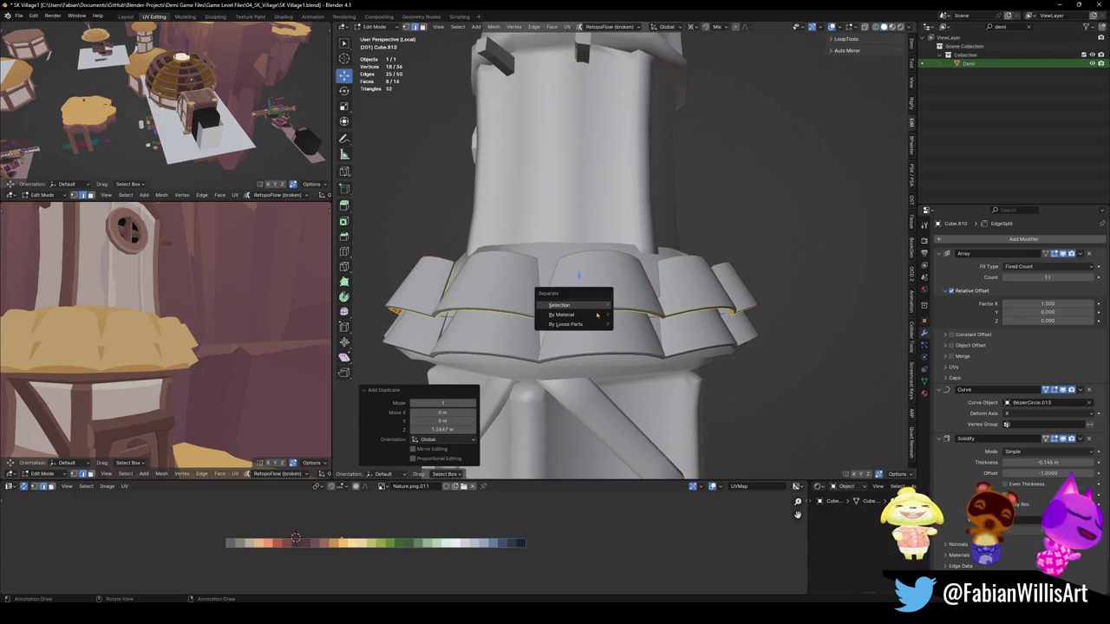
{"action": "left_click", "coordinate": [597, 306]}
{"action": "key", "text": "Tab"}
{"action": "key", "text": "r"}
{"action": "key", "text": "z"}
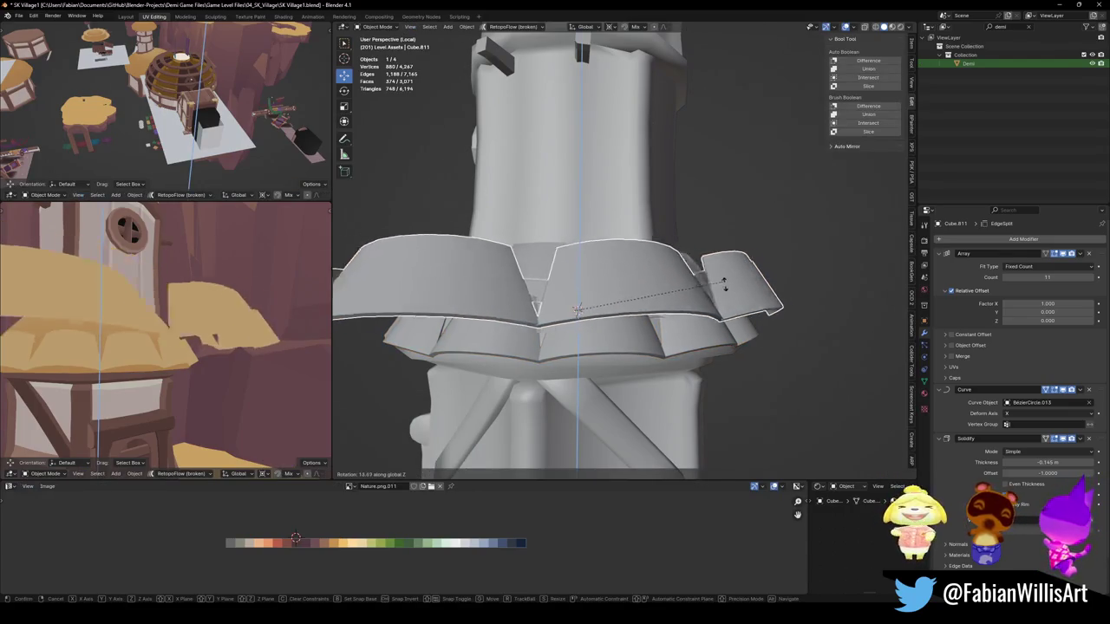
{"action": "left_click", "coordinate": [728, 308]}
{"action": "mouse_move", "coordinate": [729, 308]}
{"action": "middle_mouse_down"}
{"action": "mouse_move", "coordinate": [670, 323]}
{"action": "mouse_move", "coordinate": [536, 277]}
{"action": "mouse_move", "coordinate": [598, 307]}
{"action": "mouse_move", "coordinate": [639, 300]}
{"action": "middle_mouse_up"}
{"action": "key", "text": "Delete"}
Step: Set the skirt's Array count to 12 and enlarge the ring mesh by 1.027
{"action": "left_click", "coordinate": [598, 308]}
{"action": "scroll", "coordinate": [635, 321], "scroll_direction": "up", "scroll_amount": 3}
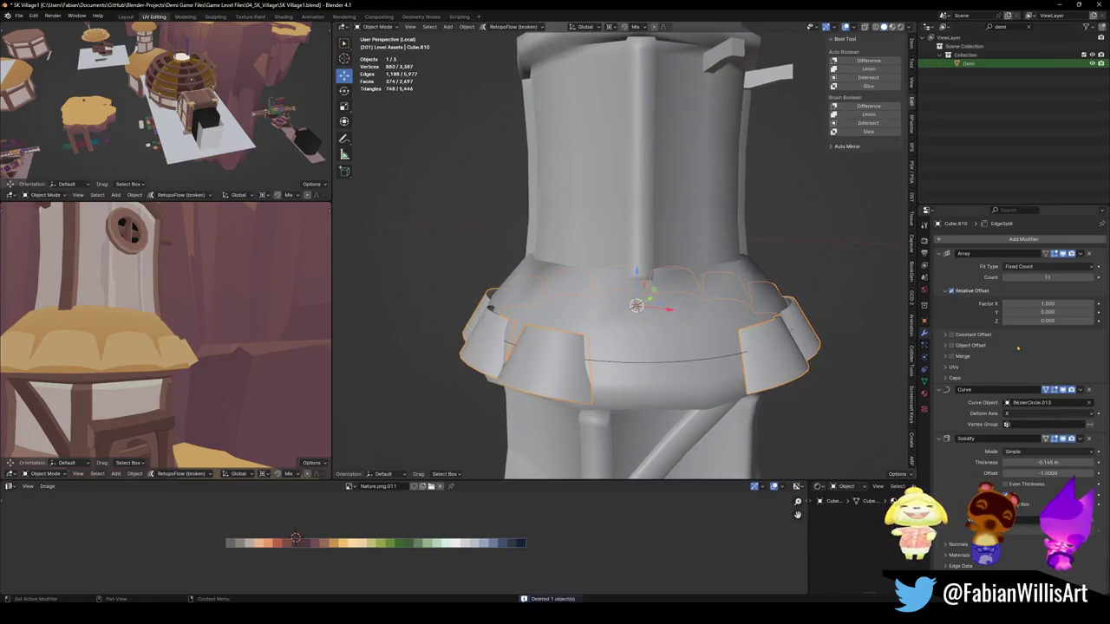
{"action": "left_click", "coordinate": [1094, 278]}
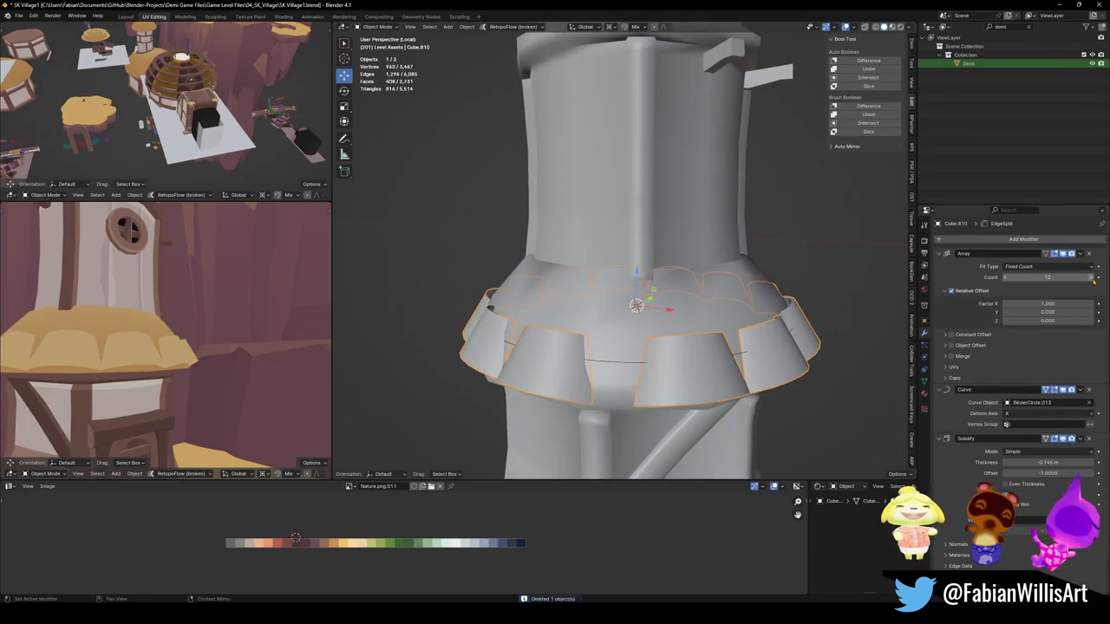
{"action": "key", "text": "Tab"}
{"action": "key", "text": "s"}
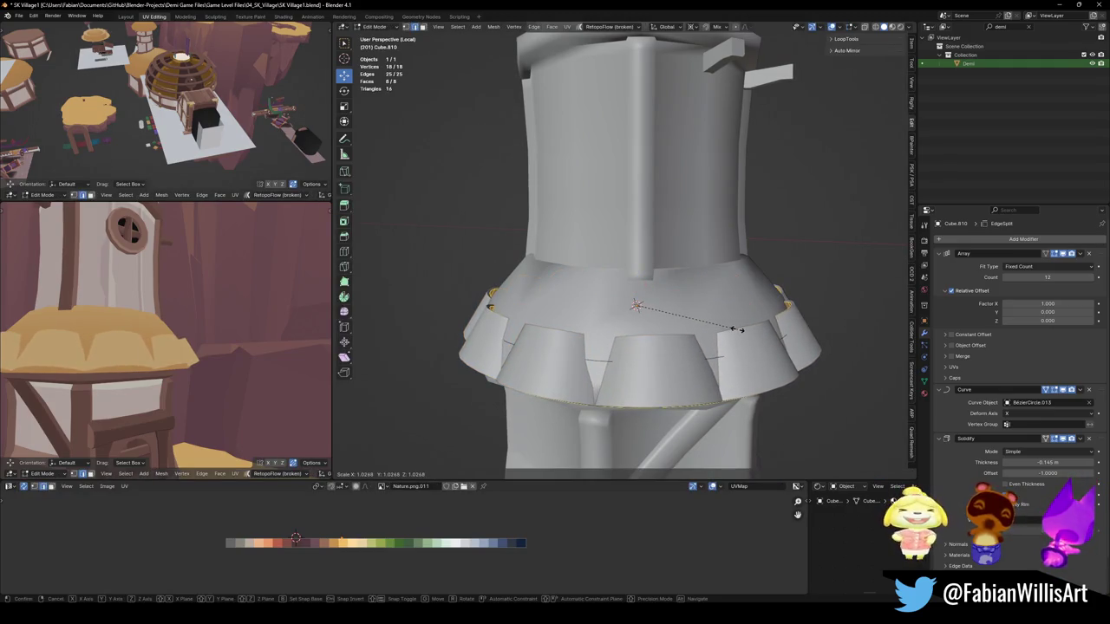
{"action": "left_click", "coordinate": [737, 328]}
Step: Nudge the ring geometry slightly along X, then return to Object Mode
{"action": "key", "text": "KP_Decimal"}
{"action": "scroll", "coordinate": [159, 338], "scroll_direction": "down", "scroll_amount": 5}
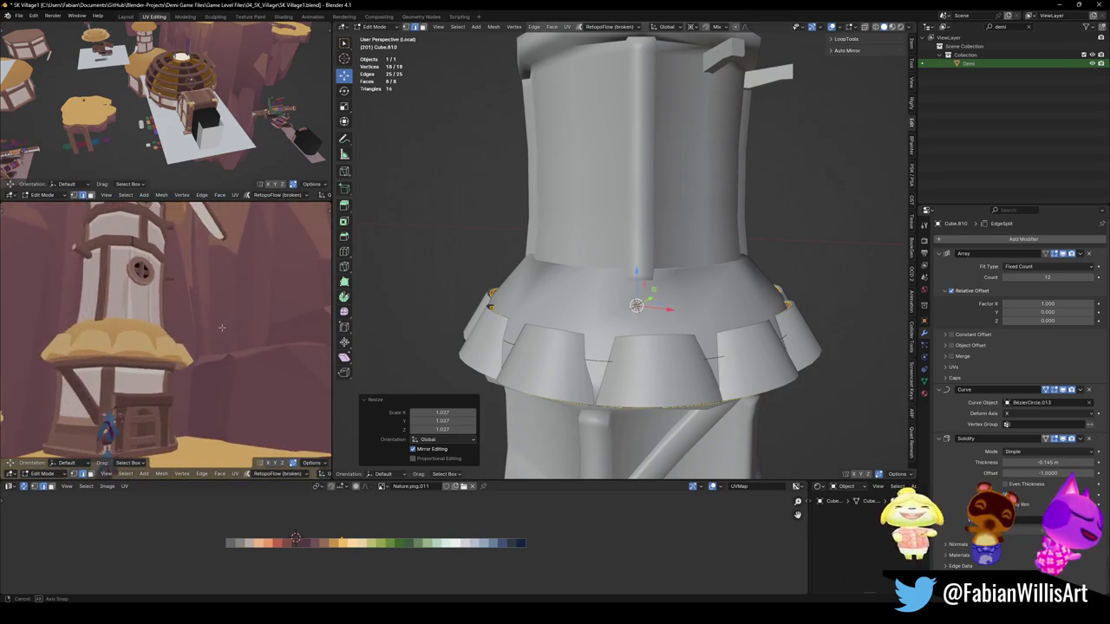
{"action": "middle_click_drag", "start_coordinate": [176, 353], "coordinate": [220, 362]}
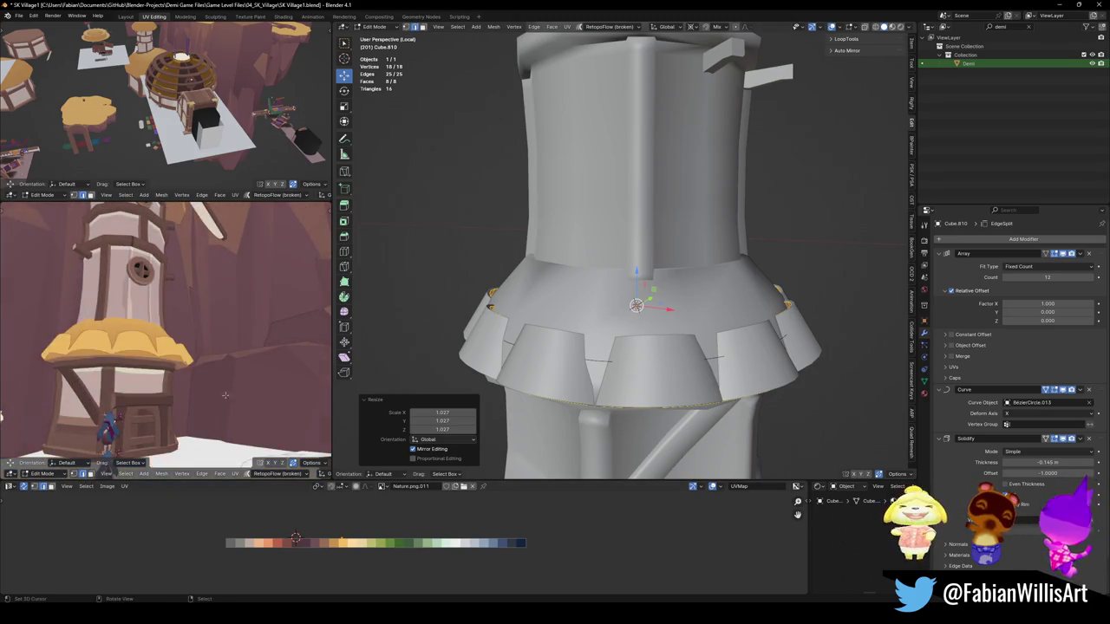
{"action": "key", "text": "g"}
{"action": "key", "text": "x"}
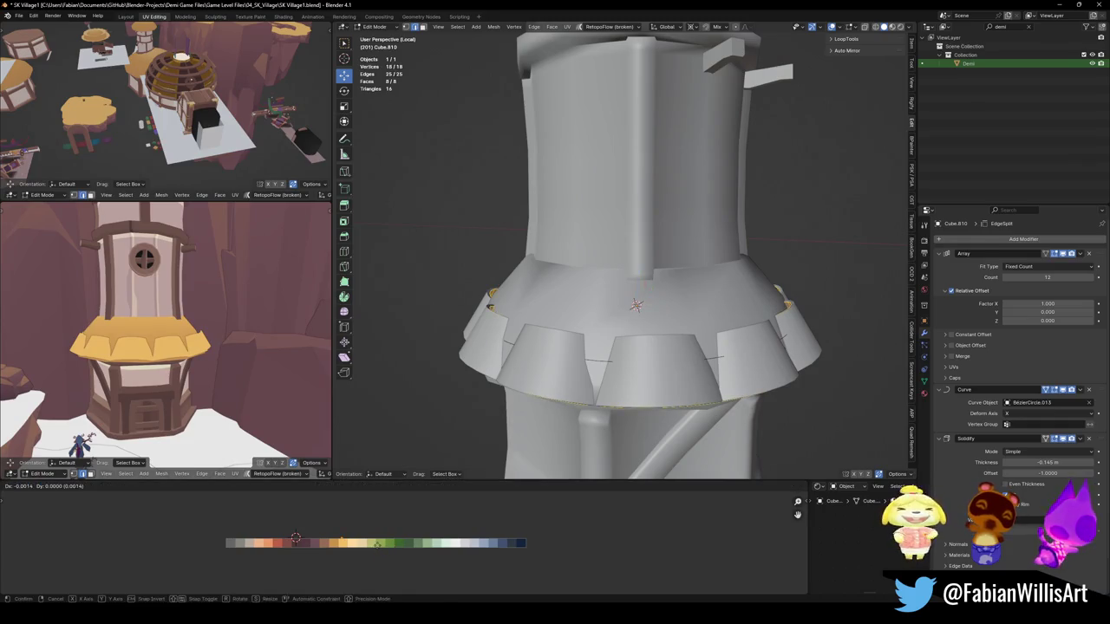
{"action": "left_click", "coordinate": [311, 494]}
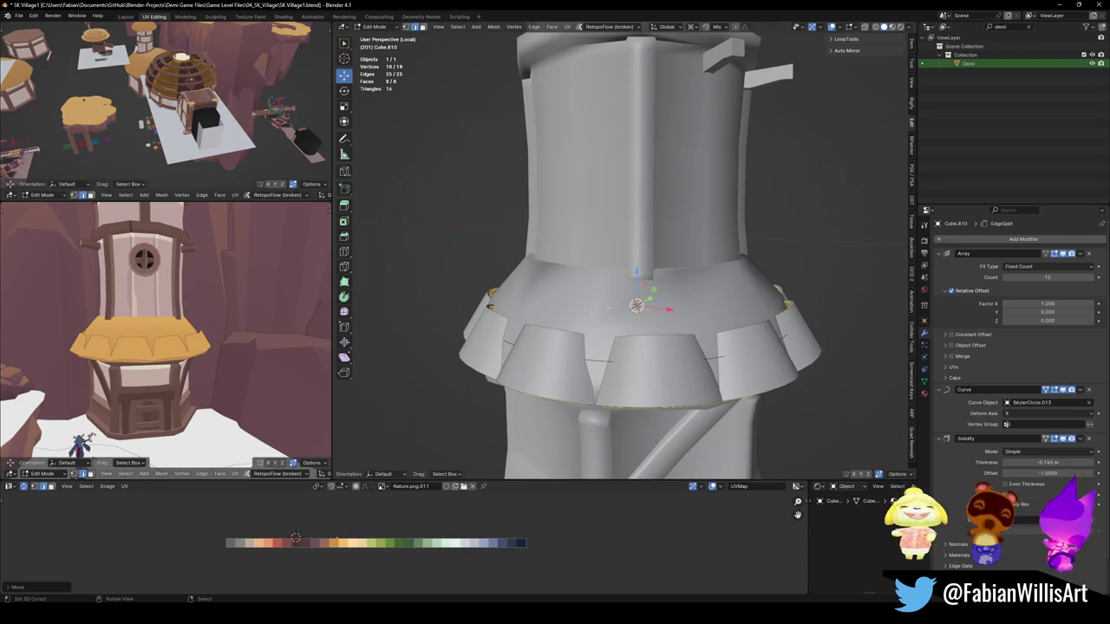
{"action": "middle_click_drag", "start_coordinate": [638, 343], "coordinate": [618, 355]}
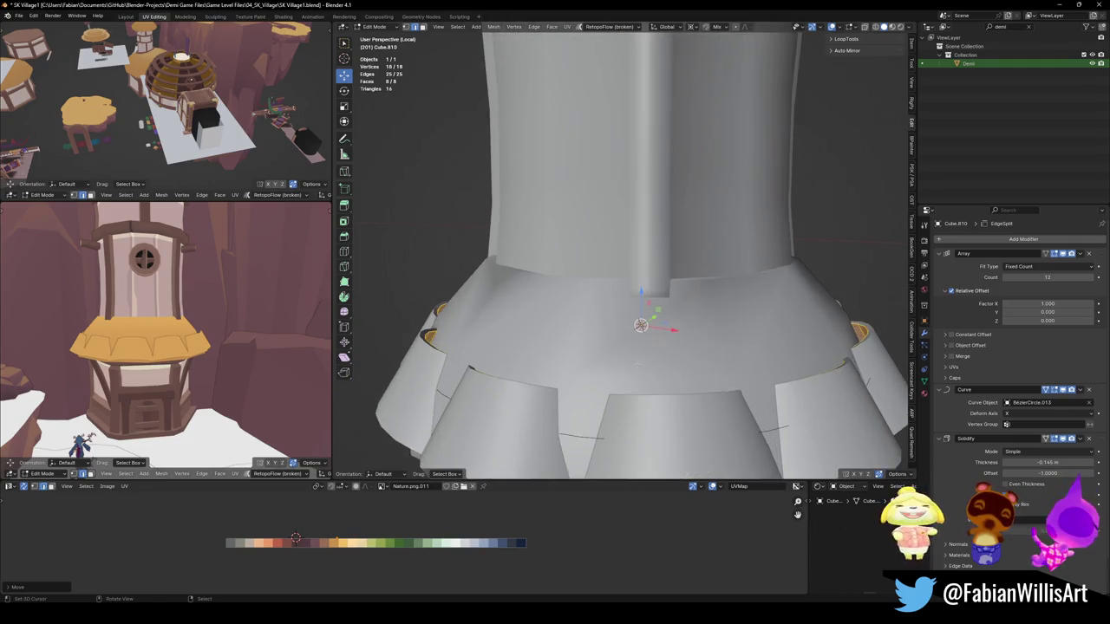
{"action": "key", "text": "Tab"}
{"action": "left_click", "coordinate": [618, 356], "text": "shift"}
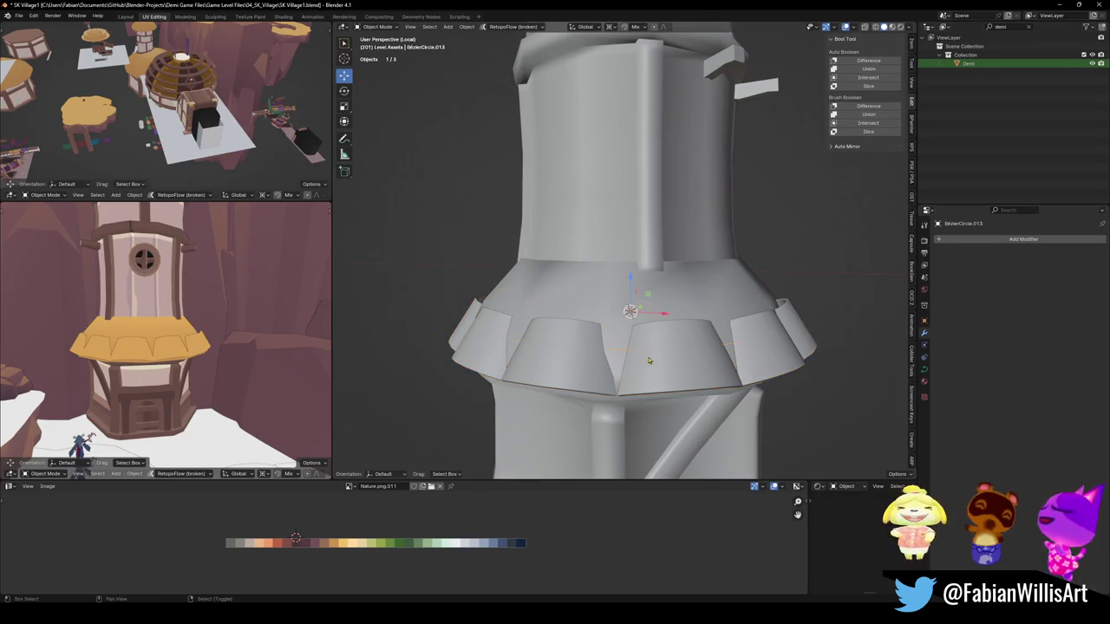
{"action": "key", "text": "shift+d"}
{"action": "key", "text": "Escape"}
{"action": "key", "text": "g"}
{"action": "key", "text": "z"}
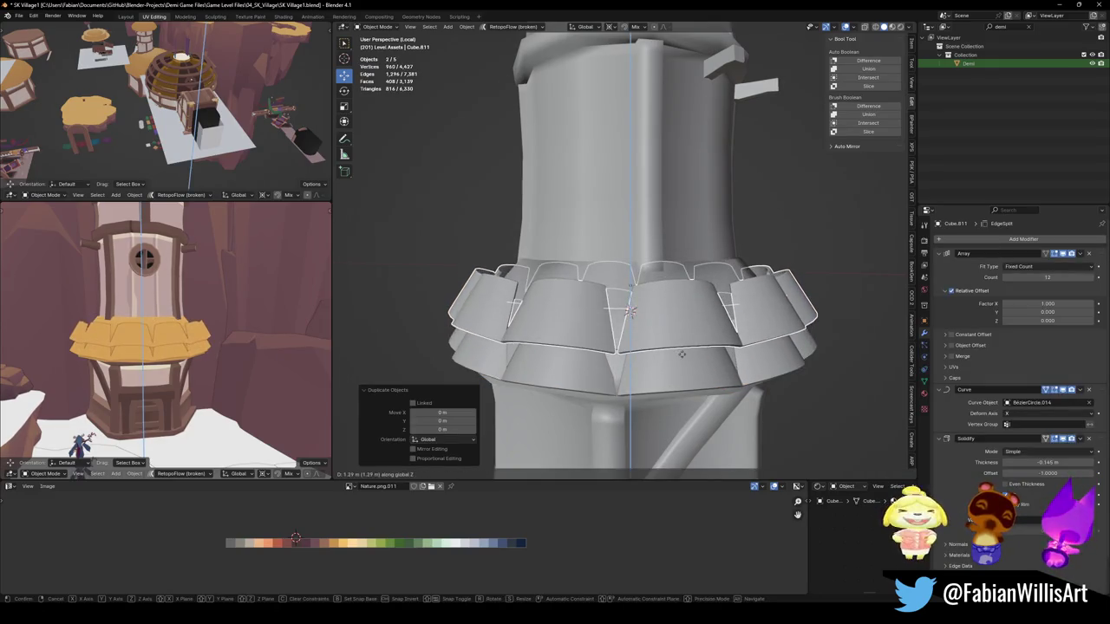
{"action": "left_click", "coordinate": [683, 357]}
{"action": "key", "text": "r"}
{"action": "key", "text": "z"}
{"action": "left_click", "coordinate": [716, 369]}
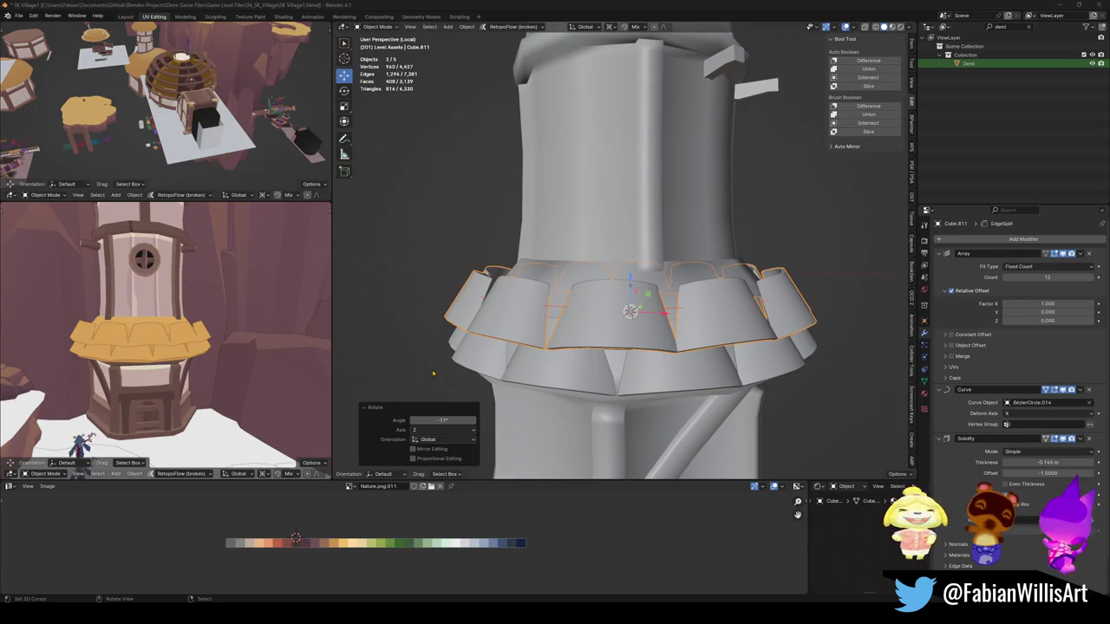
{"action": "middle_click_drag", "start_coordinate": [669, 335], "coordinate": [620, 295]}
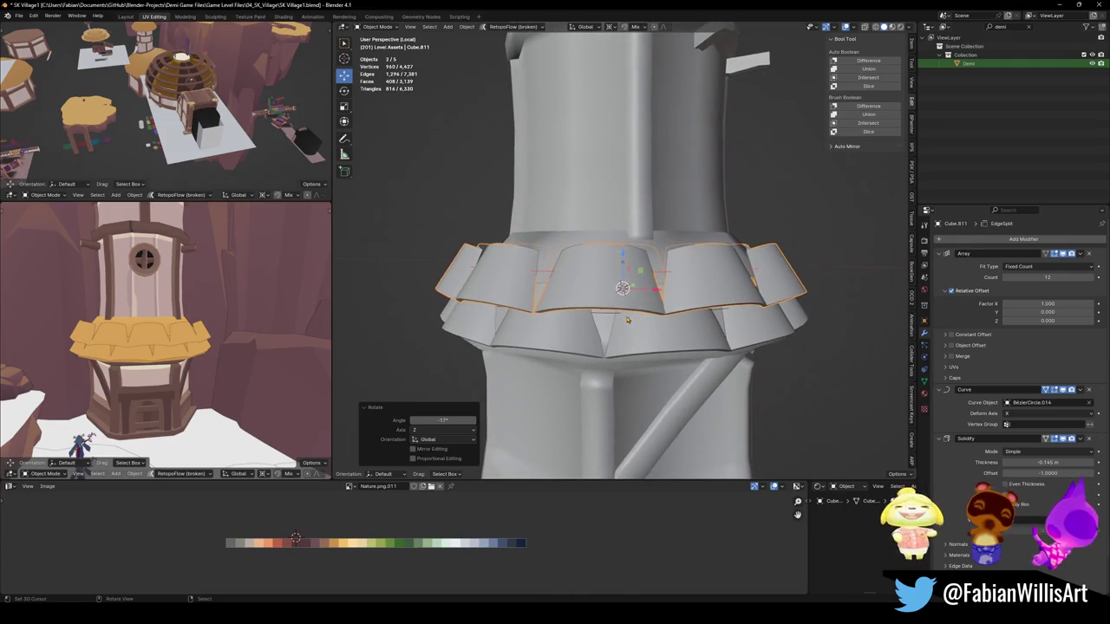
{"action": "key", "text": "alt+a"}
{"action": "left_click", "coordinate": [661, 276]}
{"action": "left_click", "coordinate": [641, 268], "text": "shift"}
{"action": "key", "text": "Delete"}
{"action": "key", "text": "q"}
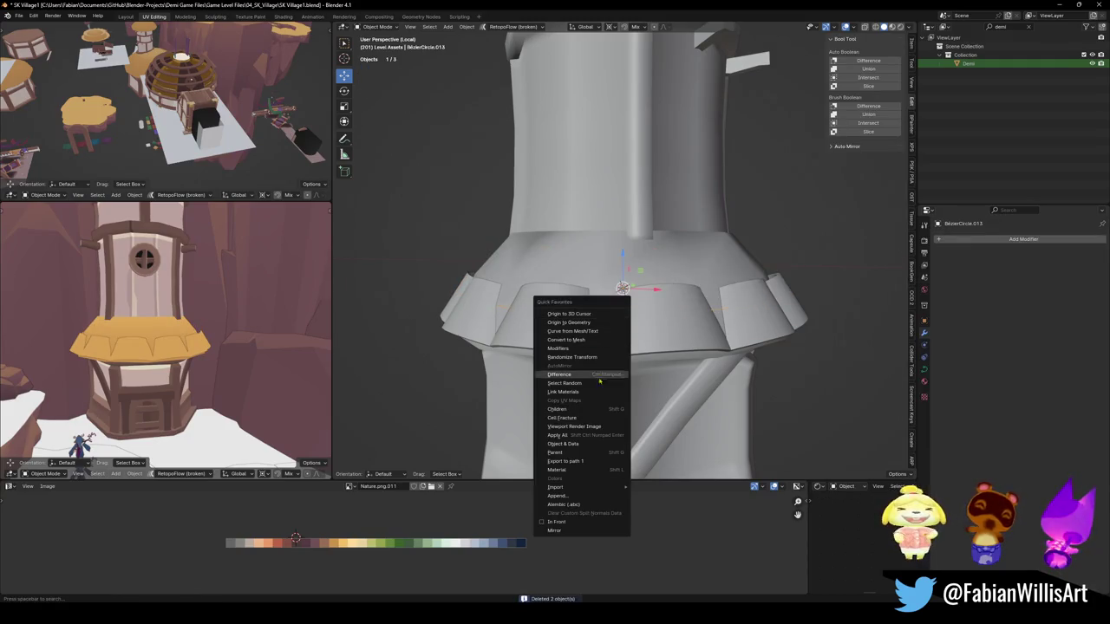
Step: Save, then clear the rotation of the skirt's Bezier guide curve with Alt+R
{"action": "left_click", "coordinate": [572, 530]}
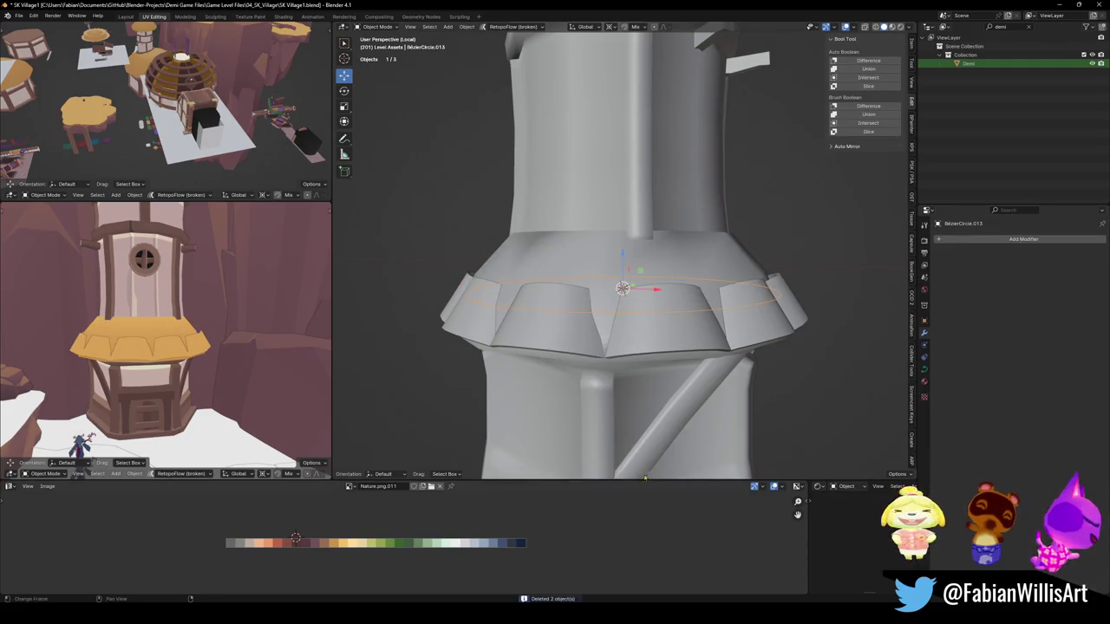
{"action": "key", "text": "ctrl+s"}
{"action": "left_click", "coordinate": [607, 295]}
{"action": "mouse_move", "coordinate": [607, 294]}
{"action": "middle_mouse_down"}
{"action": "mouse_move", "coordinate": [682, 314]}
{"action": "mouse_move", "coordinate": [708, 262]}
{"action": "mouse_move", "coordinate": [743, 304]}
{"action": "mouse_move", "coordinate": [673, 337]}
{"action": "mouse_move", "coordinate": [659, 379]}
{"action": "middle_mouse_up"}
{"action": "left_click", "coordinate": [679, 252], "text": "shift"}
{"action": "key", "text": "alt+r"}
{"action": "scroll", "coordinate": [673, 336], "scroll_direction": "up", "scroll_amount": 3}
Step: Give the tower body Shade Flat and save the file
{"action": "left_click", "coordinate": [659, 379]}
{"action": "right_click", "coordinate": [659, 379]}
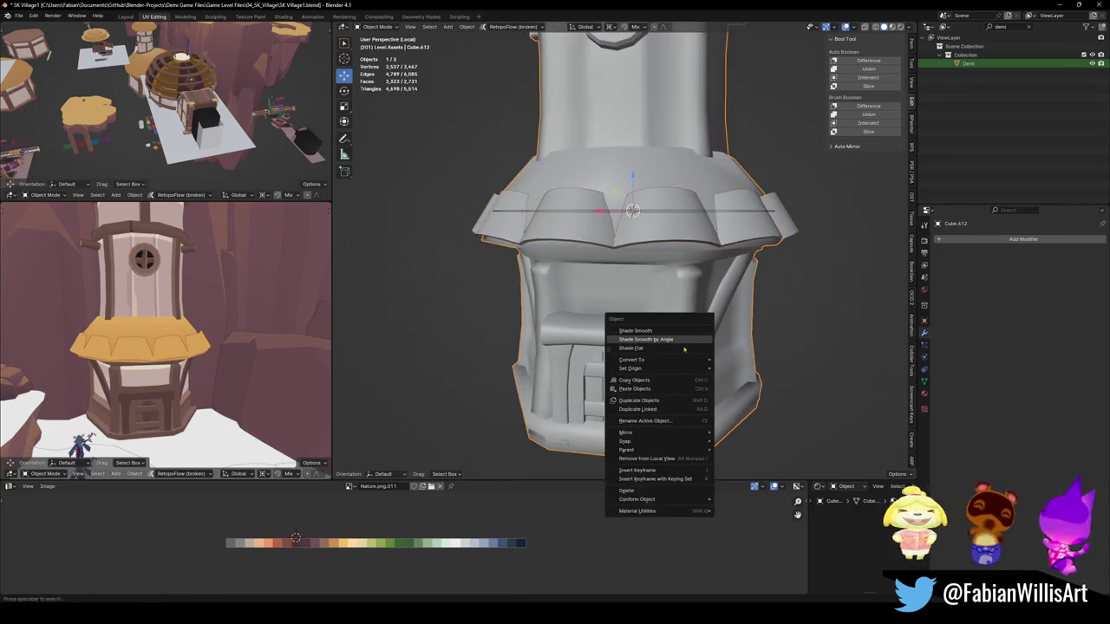
{"action": "left_click", "coordinate": [655, 347]}
{"action": "key", "text": "alt+a"}
{"action": "mouse_move", "coordinate": [654, 348]}
{"action": "middle_mouse_down"}
{"action": "mouse_move", "coordinate": [639, 343]}
{"action": "mouse_move", "coordinate": [587, 379]}
{"action": "mouse_move", "coordinate": [601, 310]}
{"action": "middle_mouse_up"}
{"action": "key", "text": "ctrl+s"}
Step: Select the skirt's guide curve and save the file again
{"action": "left_click", "coordinate": [587, 379]}
{"action": "right_click", "coordinate": [587, 379]}
{"action": "left_click", "coordinate": [587, 375]}
{"action": "key", "text": "alt+a"}
{"action": "left_click", "coordinate": [600, 310]}
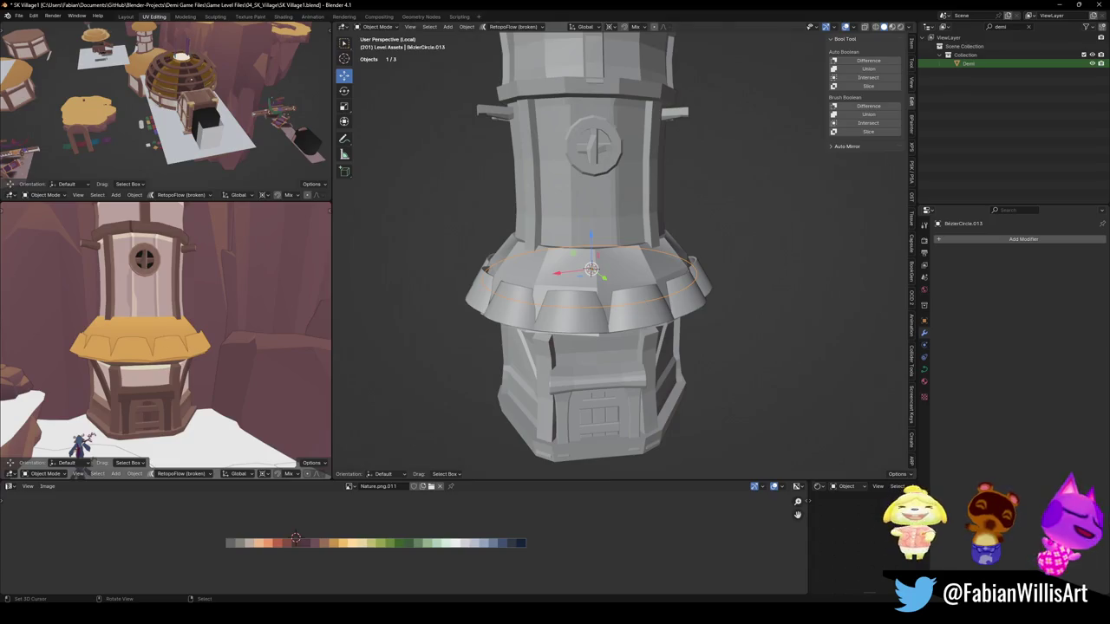
{"action": "key", "text": "ctrl+s"}
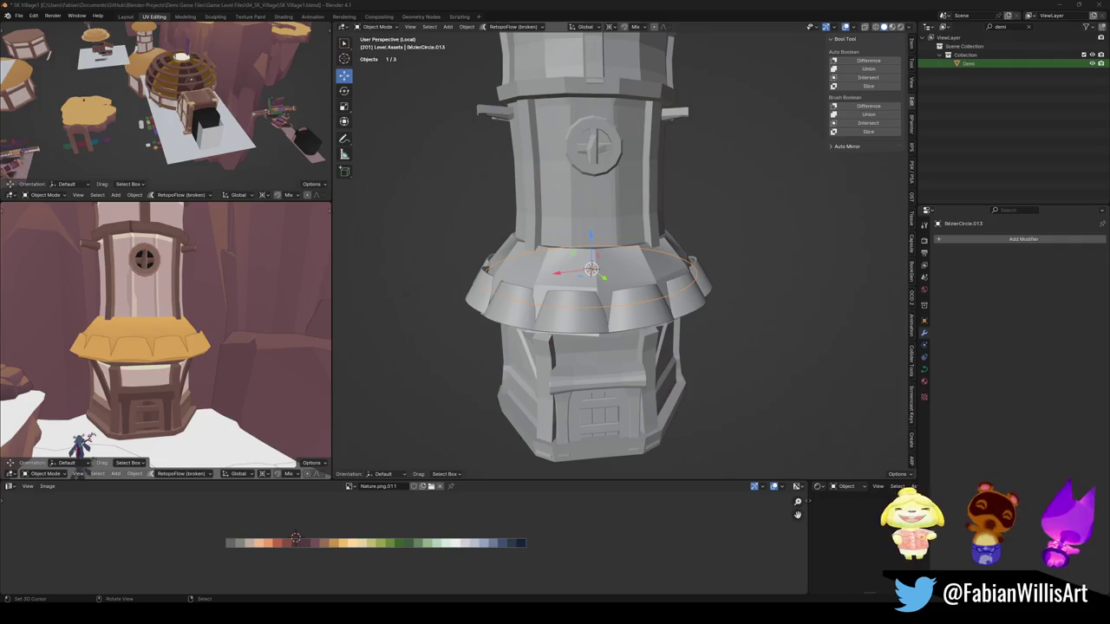
Step: Orbit the view slightly around the tower and its skirt ring
{"action": "middle_click_drag", "start_coordinate": [591, 299], "coordinate": [584, 292]}
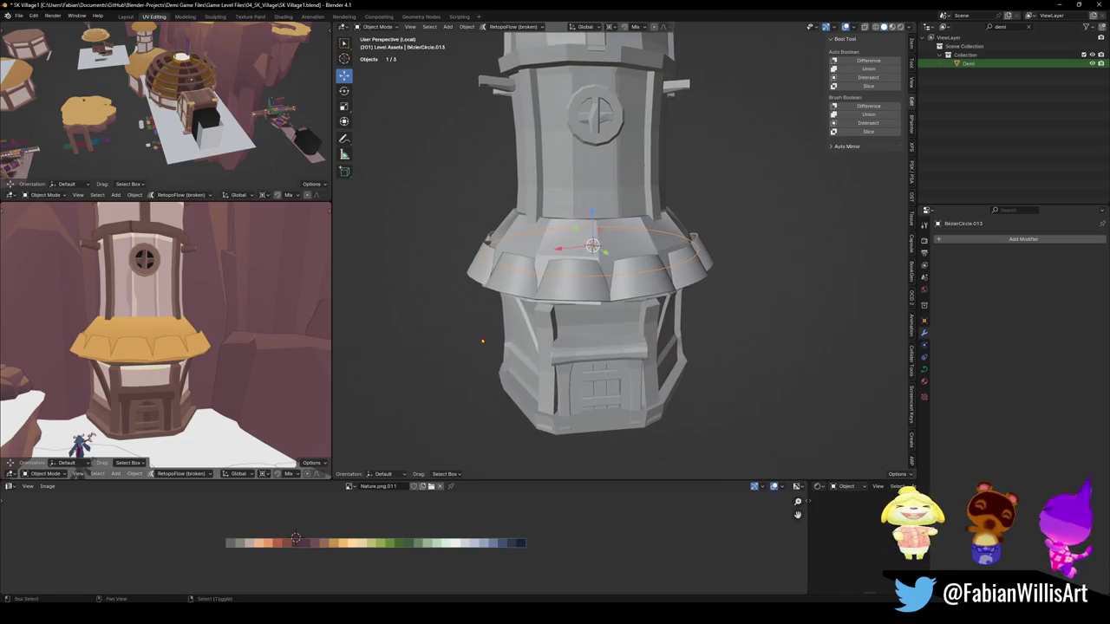
Step: Add a 12-vertex cylinder and place it beside the tower
{"action": "key", "text": "Tab"}
{"action": "key", "text": "Tab"}
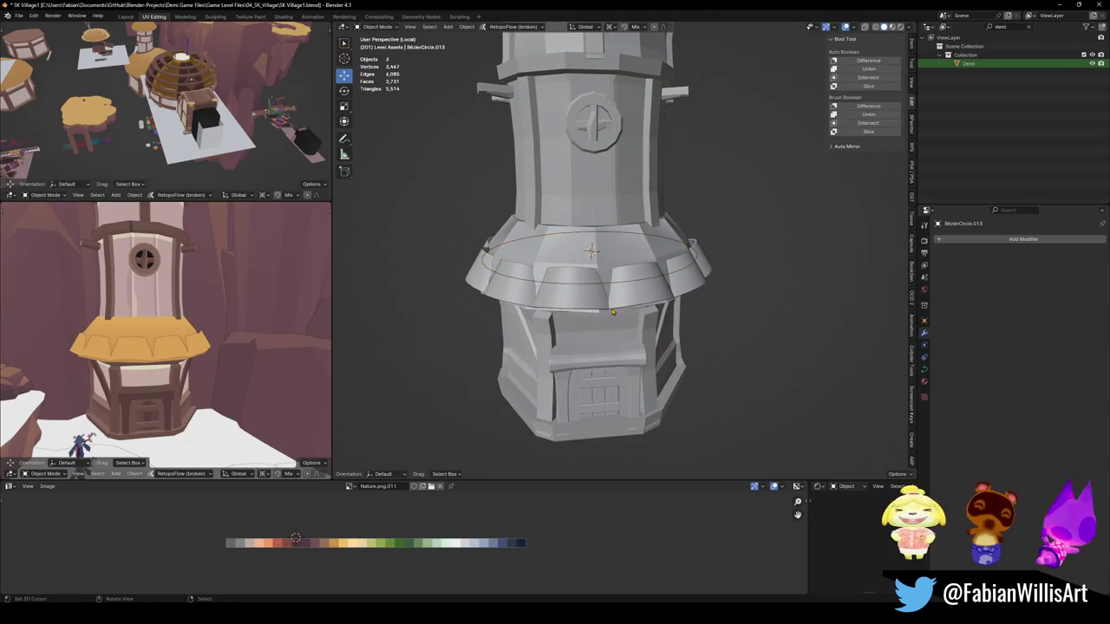
{"action": "key", "text": "shift+a"}
{"action": "mouse_move", "coordinate": [565, 299]}
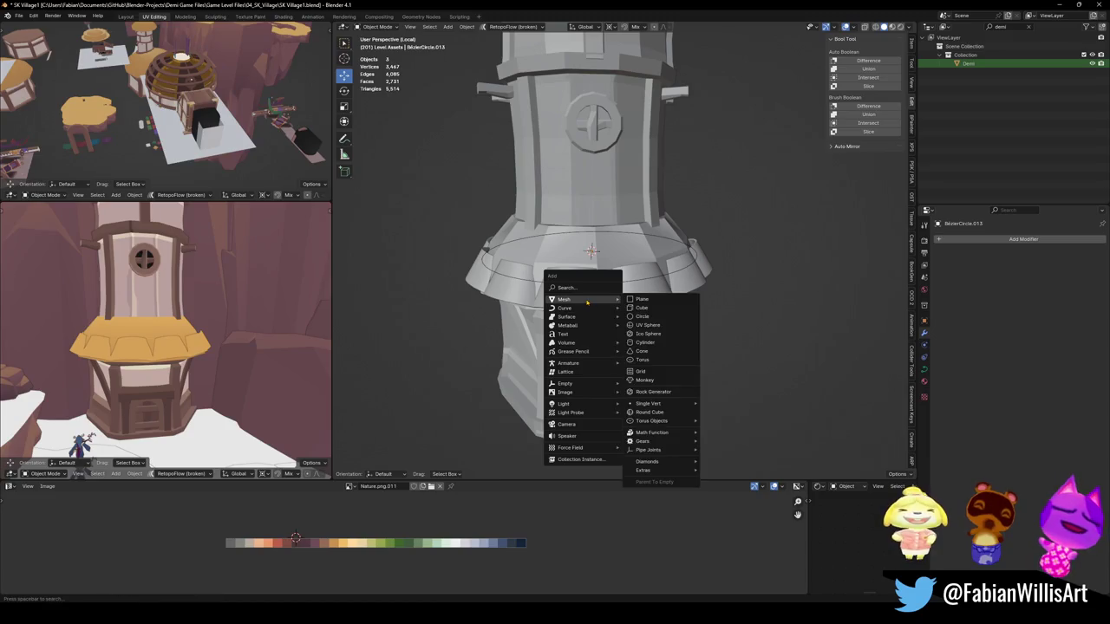
{"action": "left_click", "coordinate": [662, 345]}
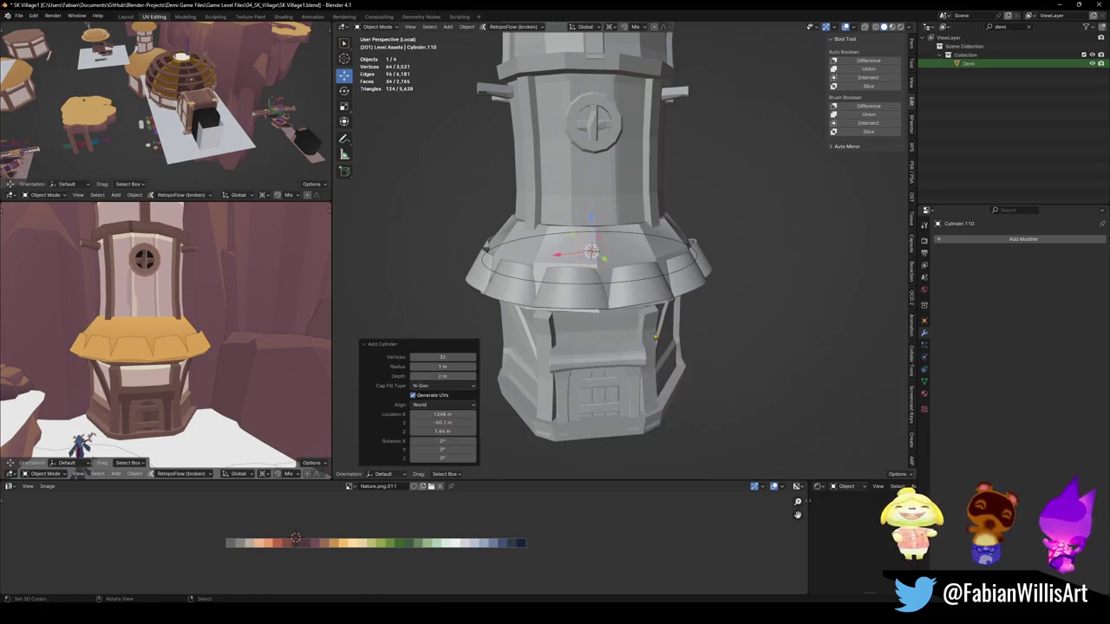
{"action": "left_click", "coordinate": [439, 356]}
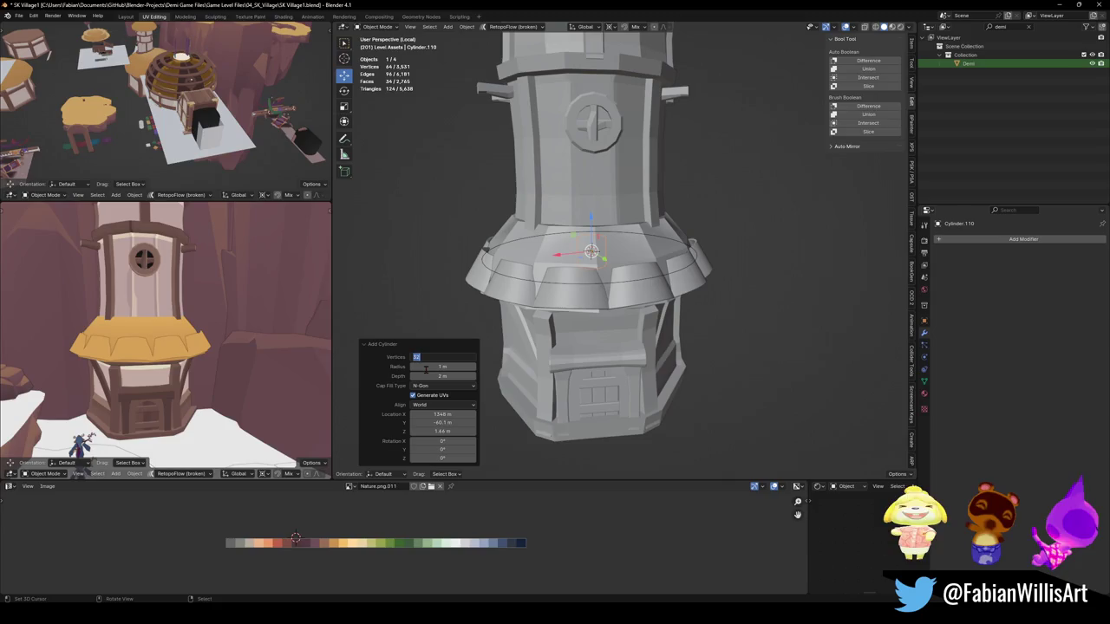
{"action": "type", "text": "12"}
{"action": "key", "text": "Return"}
{"action": "key", "text": "g"}
{"action": "left_click", "coordinate": [603, 356]}
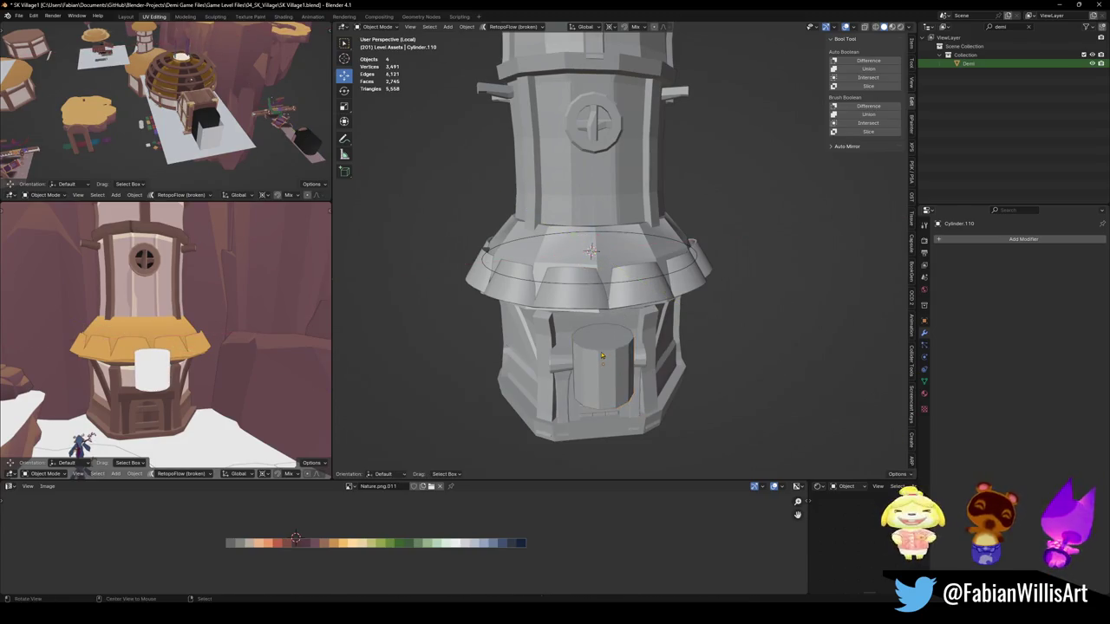
Step: Delete the cylinder's top and bottom cap faces to leave an open tube
{"action": "key", "text": "Tab"}
{"action": "middle_click_drag", "start_coordinate": [604, 357], "coordinate": [630, 328]}
{"action": "left_click", "coordinate": [631, 215]}
{"action": "middle_click_drag", "start_coordinate": [631, 215], "coordinate": [650, 355]}
{"action": "left_click", "coordinate": [655, 357], "text": "shift"}
{"action": "key", "text": "x"}
{"action": "left_click", "coordinate": [642, 378]}
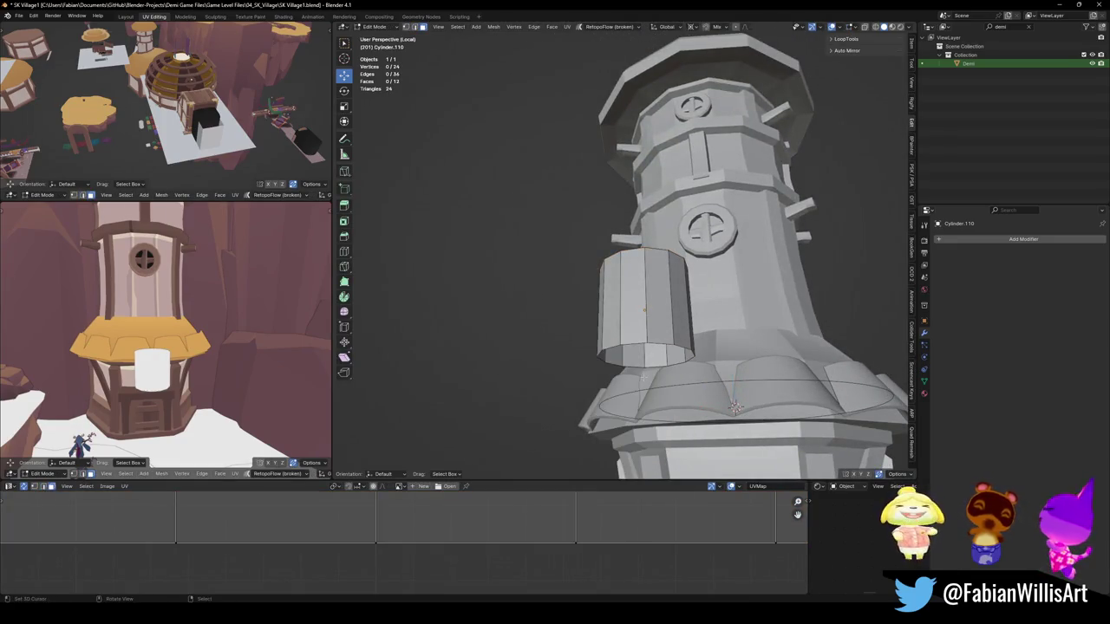
Step: From the top view, extrude a new edge across the circle along X and slide it along the wall
{"action": "key", "text": "grave"}
{"action": "left_click", "coordinate": [622, 263]}
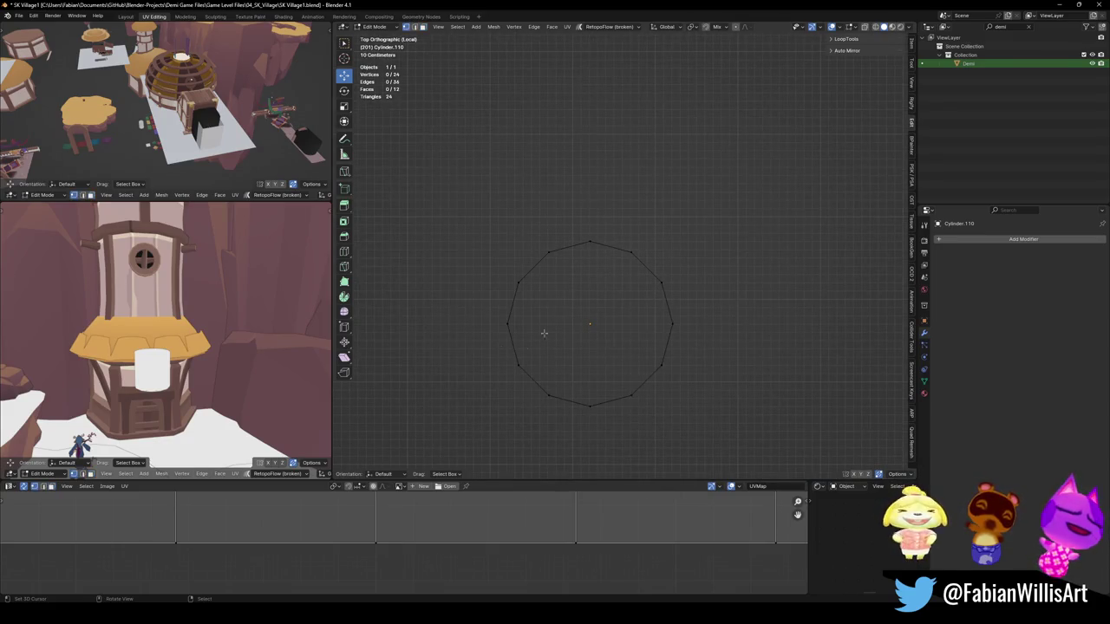
{"action": "middle_click_drag", "start_coordinate": [508, 335], "coordinate": [572, 304]}
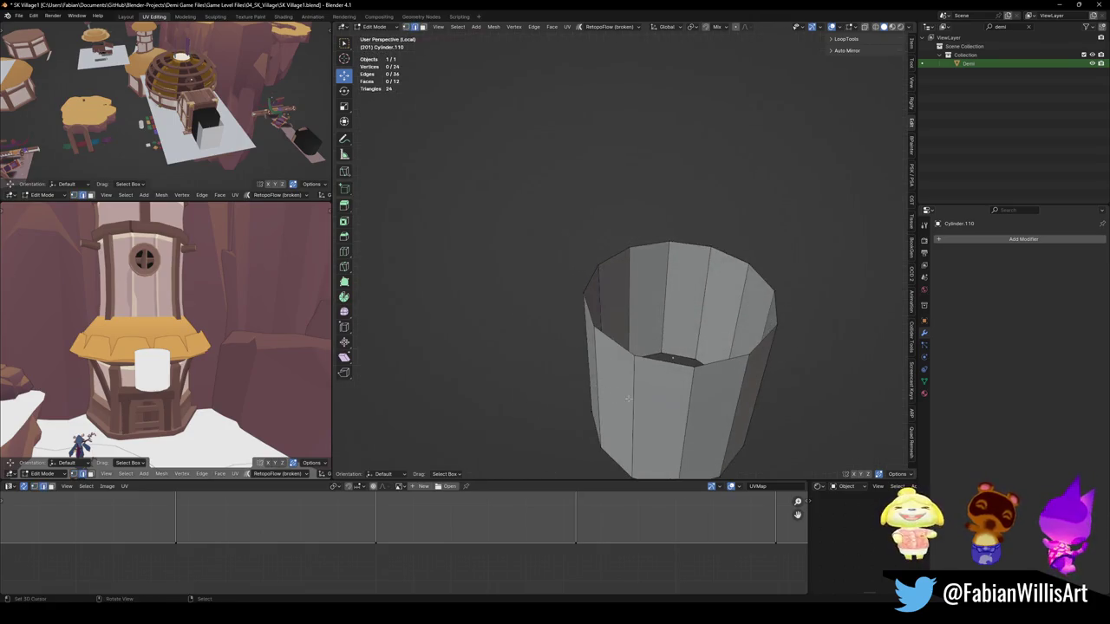
{"action": "left_click", "coordinate": [640, 396]}
{"action": "key", "text": "KP_7"}
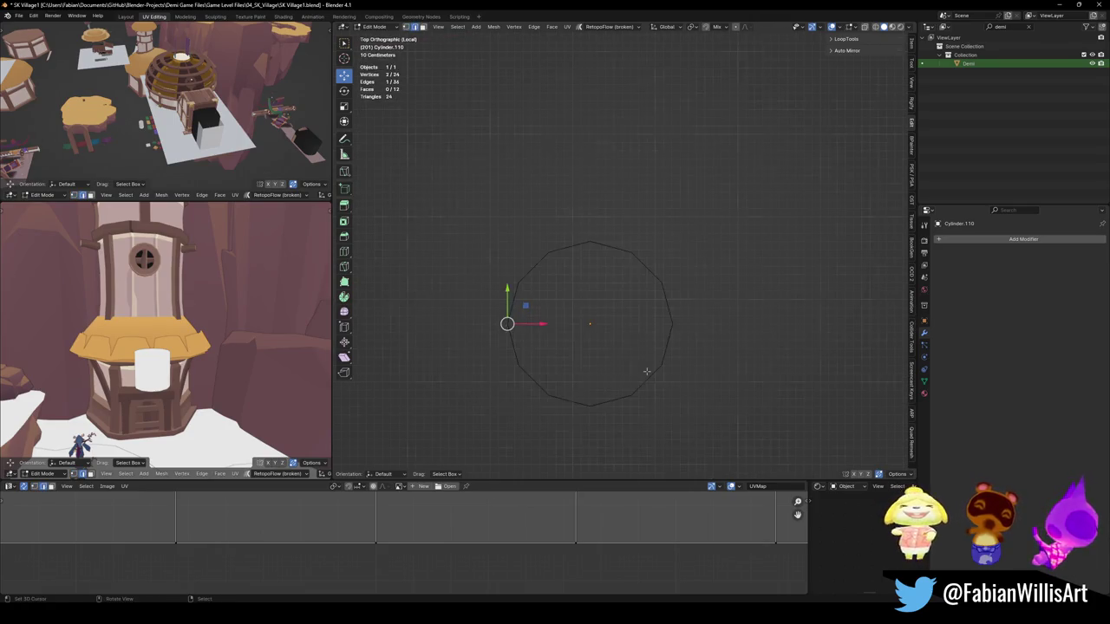
{"action": "key", "text": "e"}
{"action": "key", "text": "x"}
{"action": "left_click", "coordinate": [688, 384]}
{"action": "mouse_move", "coordinate": [689, 384]}
{"action": "middle_mouse_down"}
{"action": "mouse_move", "coordinate": [684, 277]}
{"action": "mouse_move", "coordinate": [684, 290]}
{"action": "middle_mouse_up"}
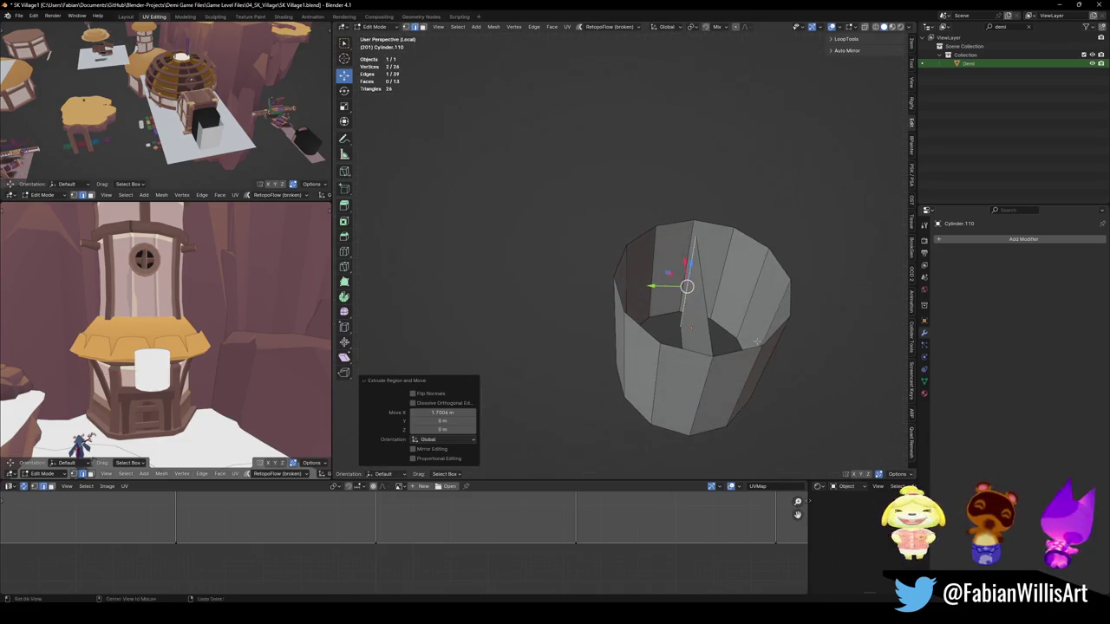
{"action": "key", "text": "g"}
{"action": "key", "text": "g"}
{"action": "mouse_move", "coordinate": [663, 328]}
{"action": "middle_mouse_down"}
{"action": "mouse_move", "coordinate": [718, 339]}
{"action": "mouse_move", "coordinate": [715, 266]}
{"action": "middle_mouse_up"}
{"action": "right_click", "coordinate": [718, 340]}
{"action": "left_click", "coordinate": [718, 339]}
Step: Select seven of the cylinder's wall faces and delete them, leaving a six-face curved panel
{"action": "left_click", "coordinate": [716, 266]}
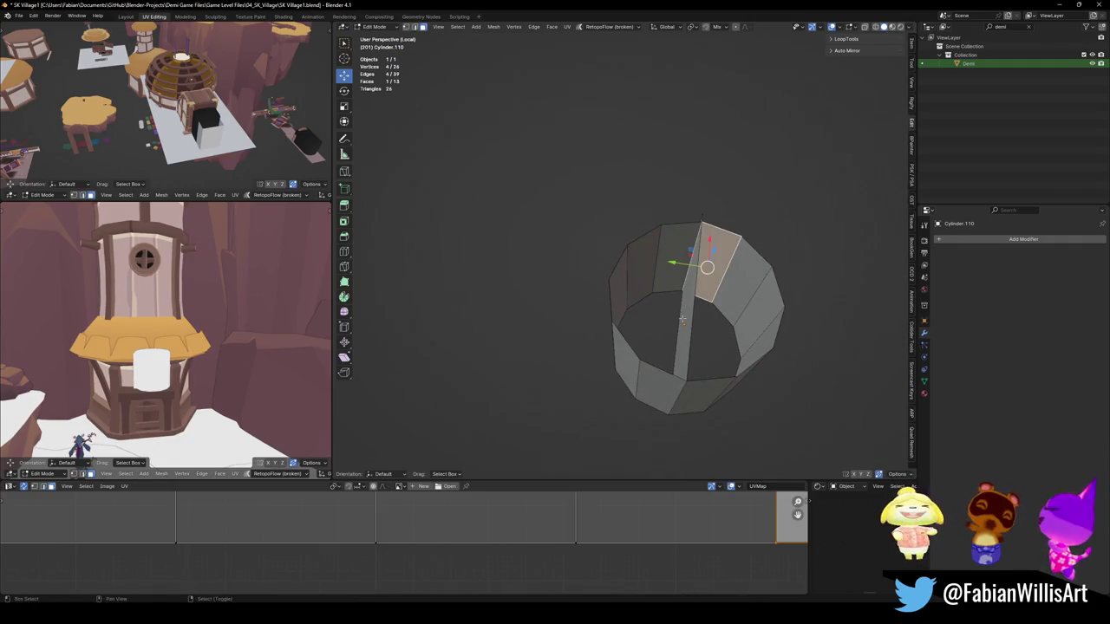
{"action": "left_click", "coordinate": [692, 406], "text": "shift"}
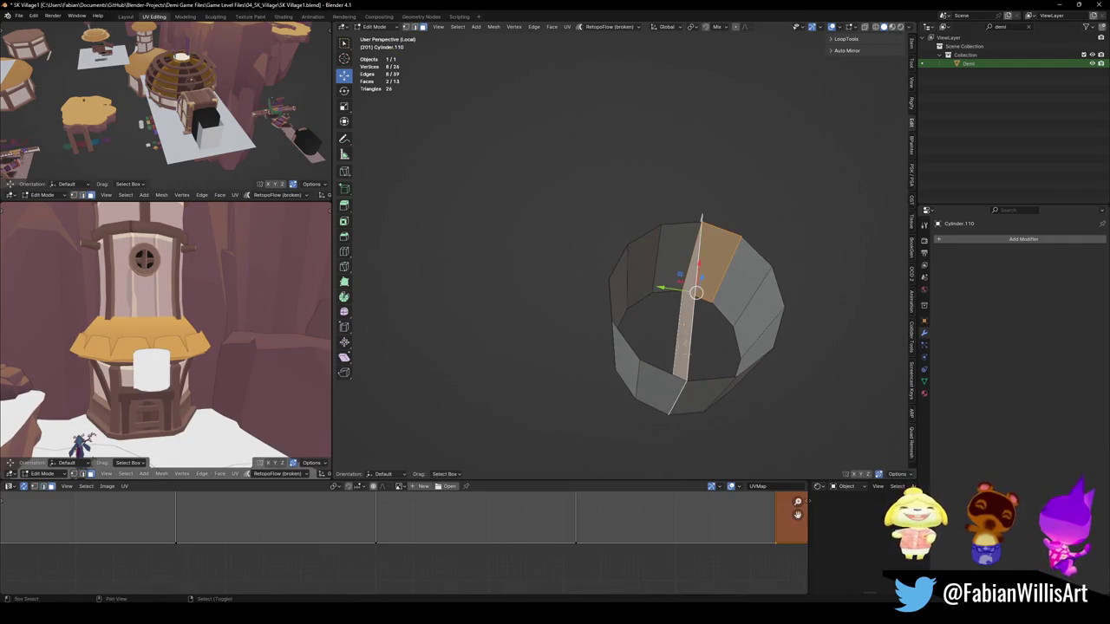
{"action": "left_click", "coordinate": [700, 395], "text": "ctrl"}
{"action": "mouse_move", "coordinate": [686, 309]}
{"action": "middle_mouse_down"}
{"action": "mouse_move", "coordinate": [635, 367]}
{"action": "mouse_move", "coordinate": [520, 390]}
{"action": "mouse_move", "coordinate": [663, 382]}
{"action": "mouse_move", "coordinate": [679, 322]}
{"action": "middle_mouse_up"}
{"action": "left_click", "coordinate": [520, 390], "text": "ctrl"}
{"action": "key", "text": "x"}
{"action": "left_click", "coordinate": [664, 389]}
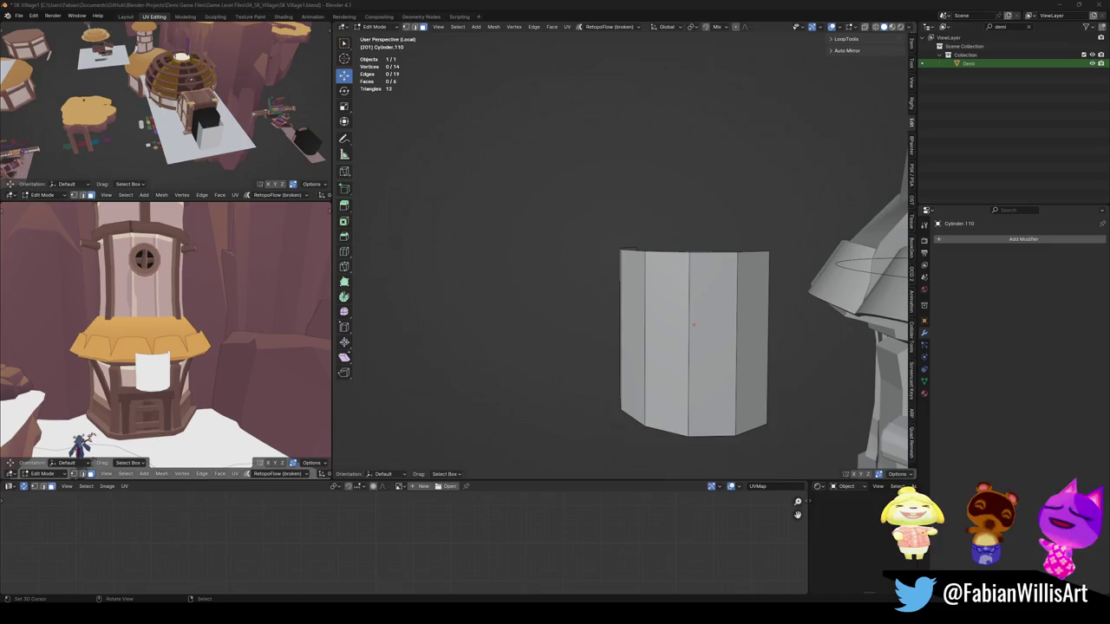
{"action": "middle_click_drag", "start_coordinate": [708, 281], "coordinate": [830, 245]}
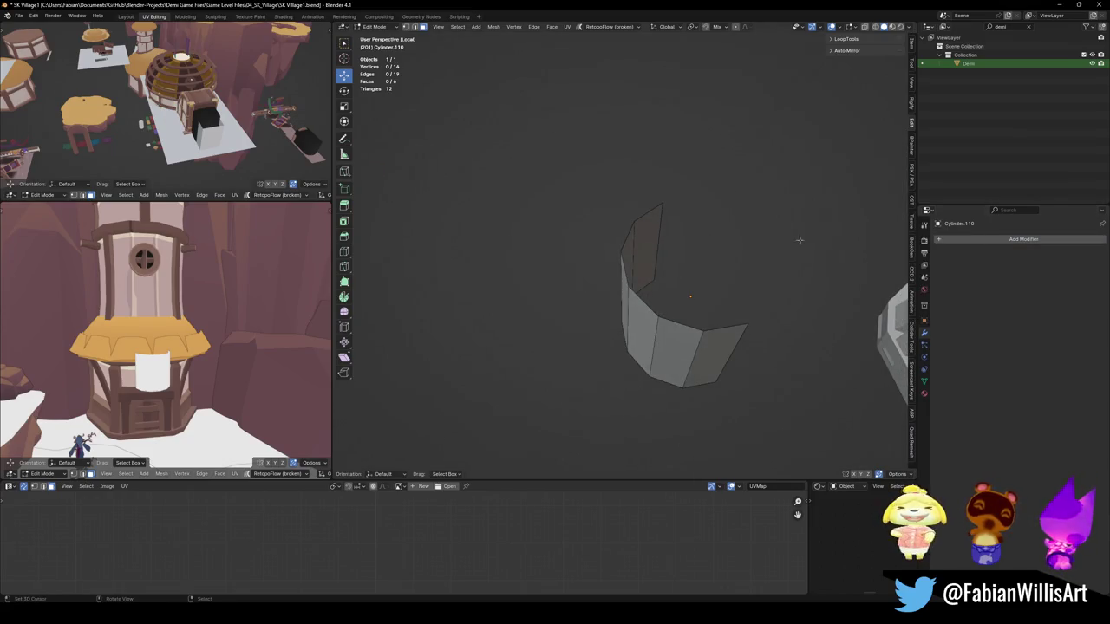
Step: Add a Solidify modifier and thicken the panel to about 0.35 m, then thin it to 0.238 m
{"action": "key", "text": "o"}
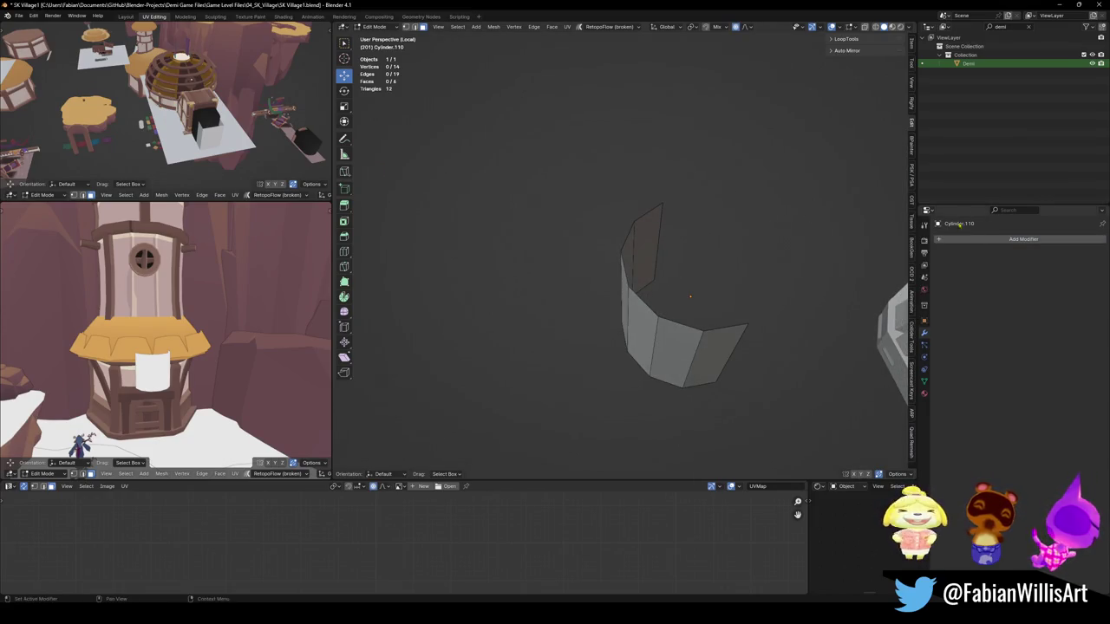
{"action": "left_click", "coordinate": [1023, 239]}
{"action": "type", "text": "so"}
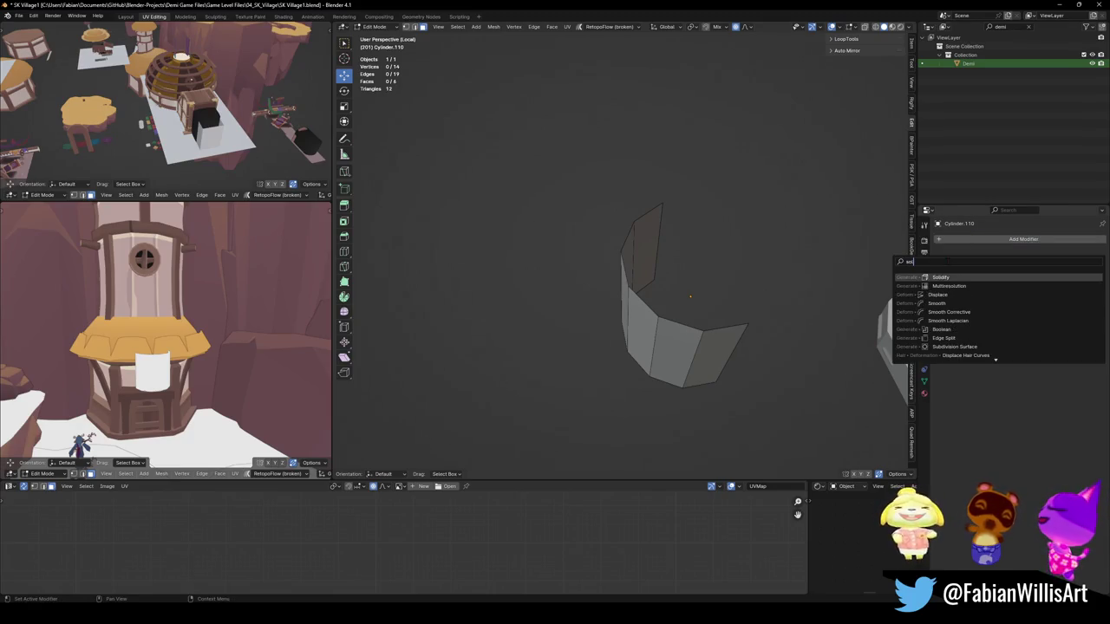
{"action": "key", "text": "Return"}
{"action": "left_click_drag", "start_coordinate": [1039, 277], "coordinate": [1023, 268]}
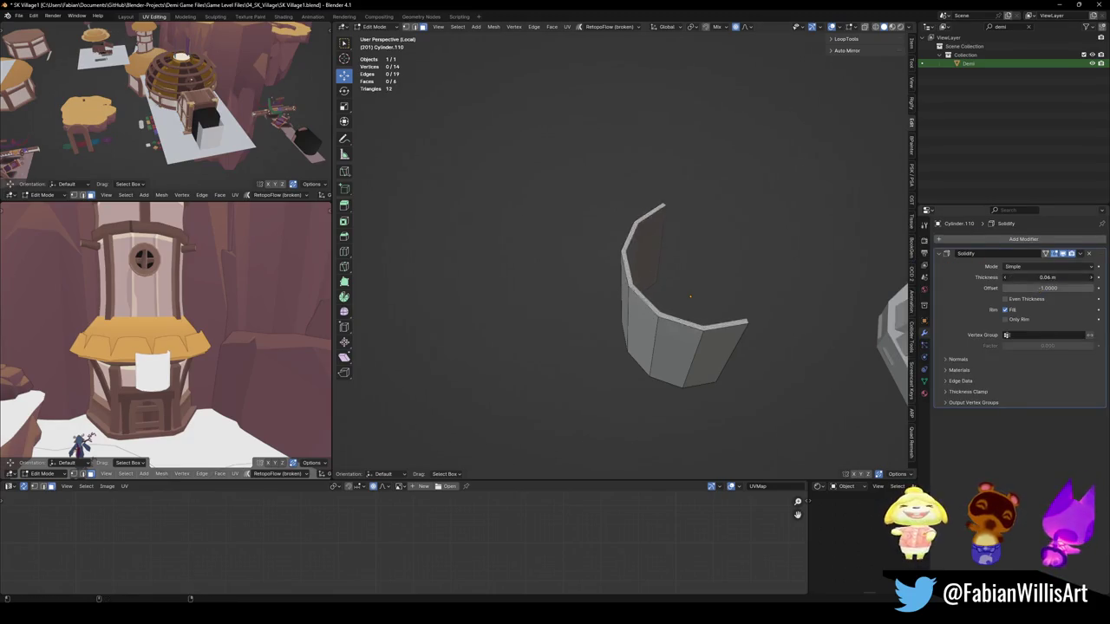
{"action": "key", "text": "a"}
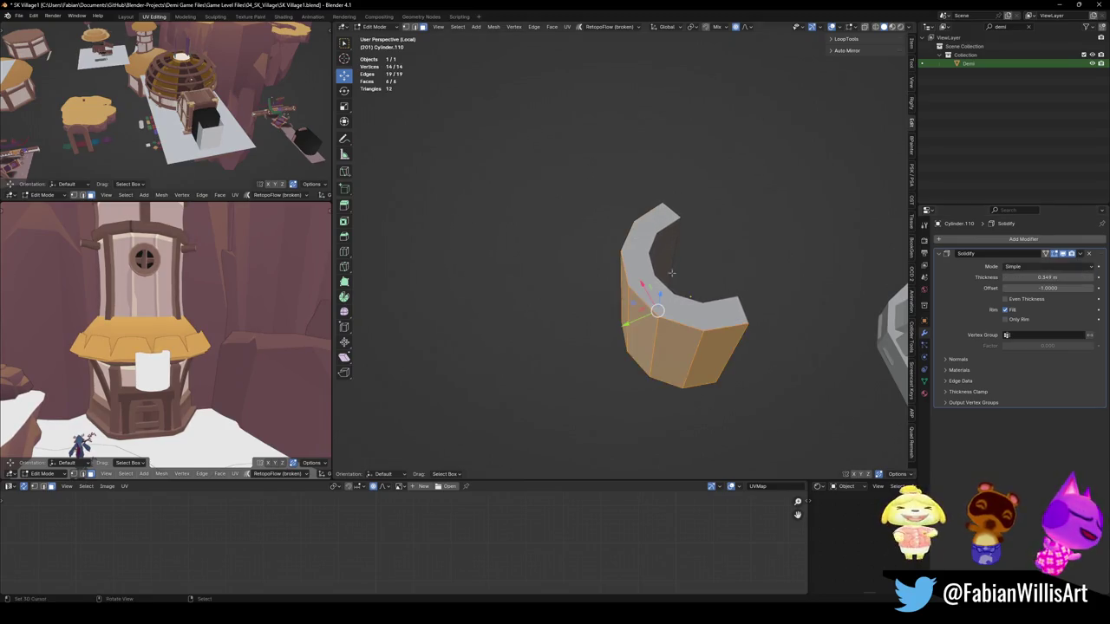
{"action": "middle_click_drag", "start_coordinate": [685, 295], "coordinate": [682, 287]}
{"action": "key", "text": "alt+a"}
{"action": "key", "text": "ctrl+s"}
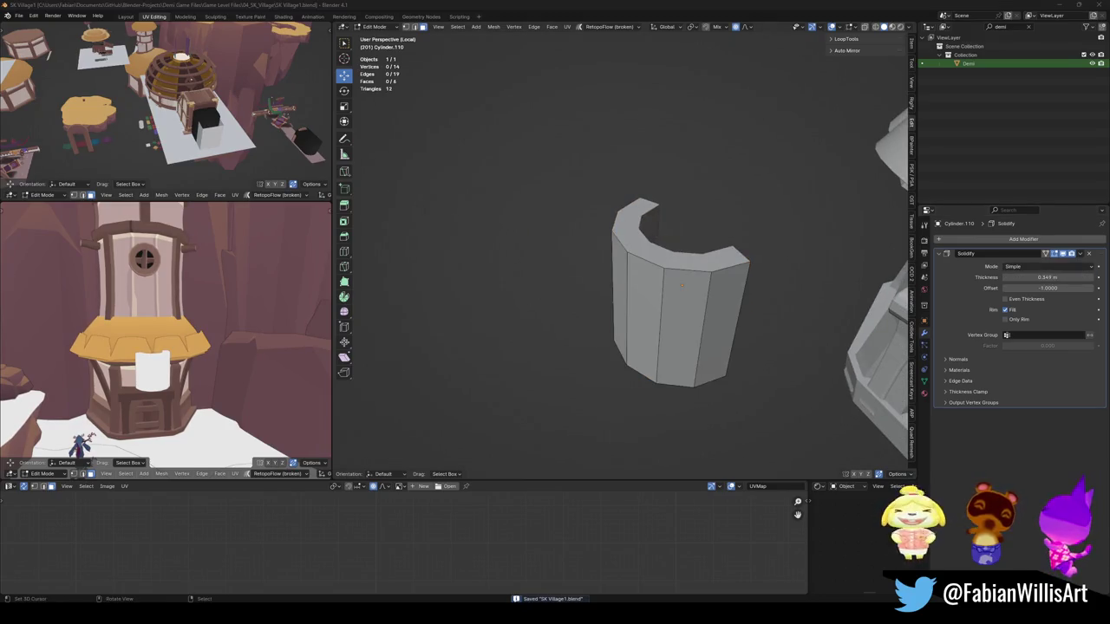
{"action": "left_click_drag", "start_coordinate": [1050, 276], "coordinate": [1030, 277]}
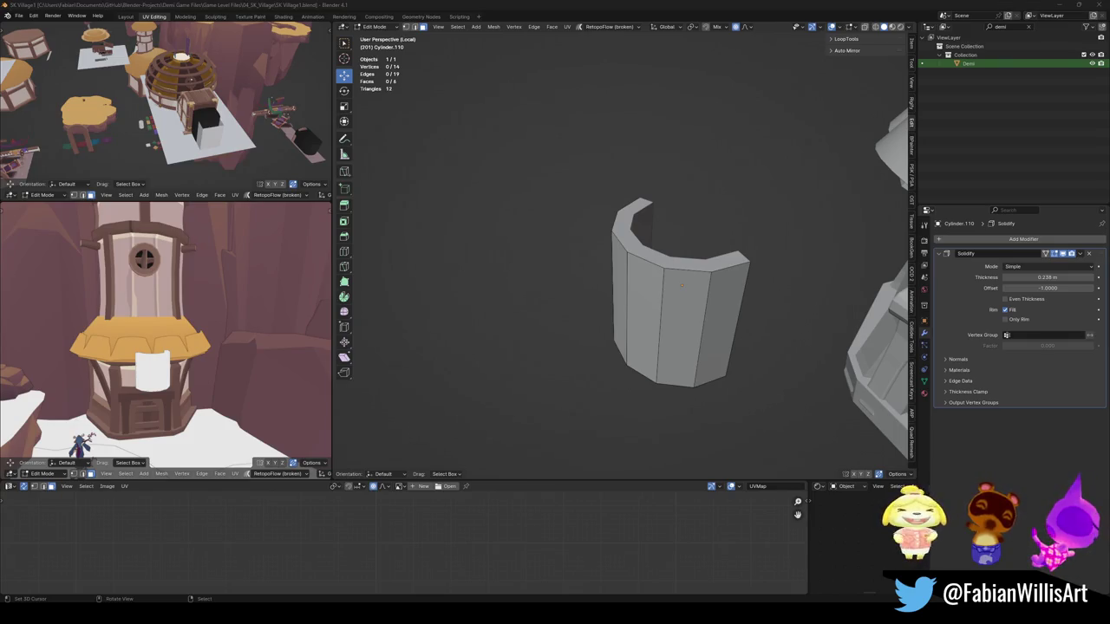
{"action": "left_click", "coordinate": [1005, 240]}
Step: Add an Array modifier with constant offset, spacing copies 1.999 m apart along X, and save
{"action": "type", "text": "ar"}
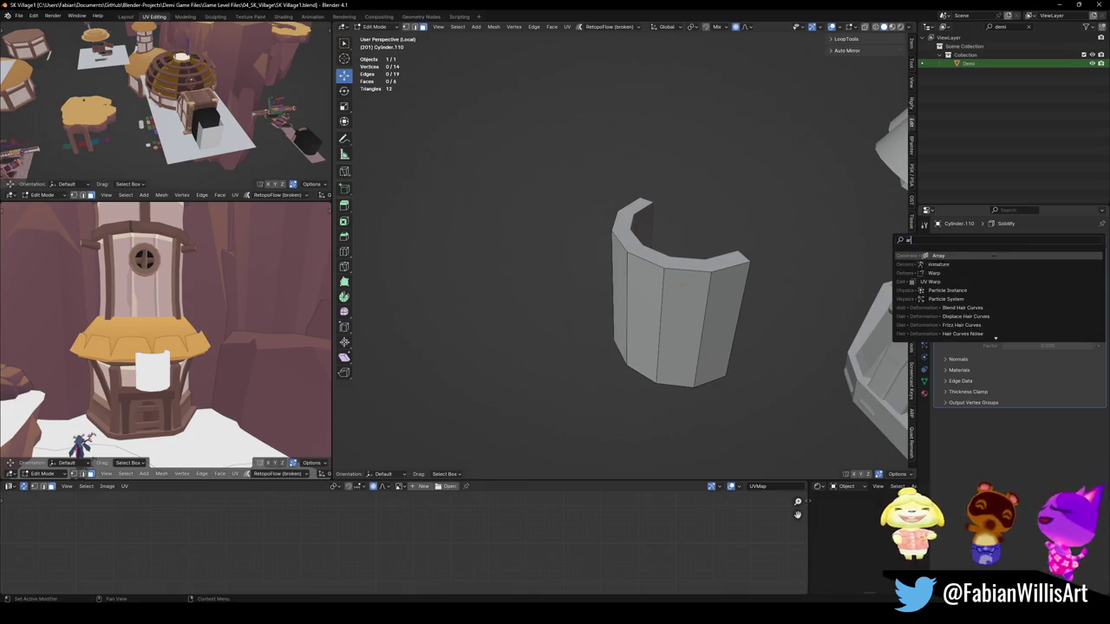
{"action": "left_click", "coordinate": [1001, 255]}
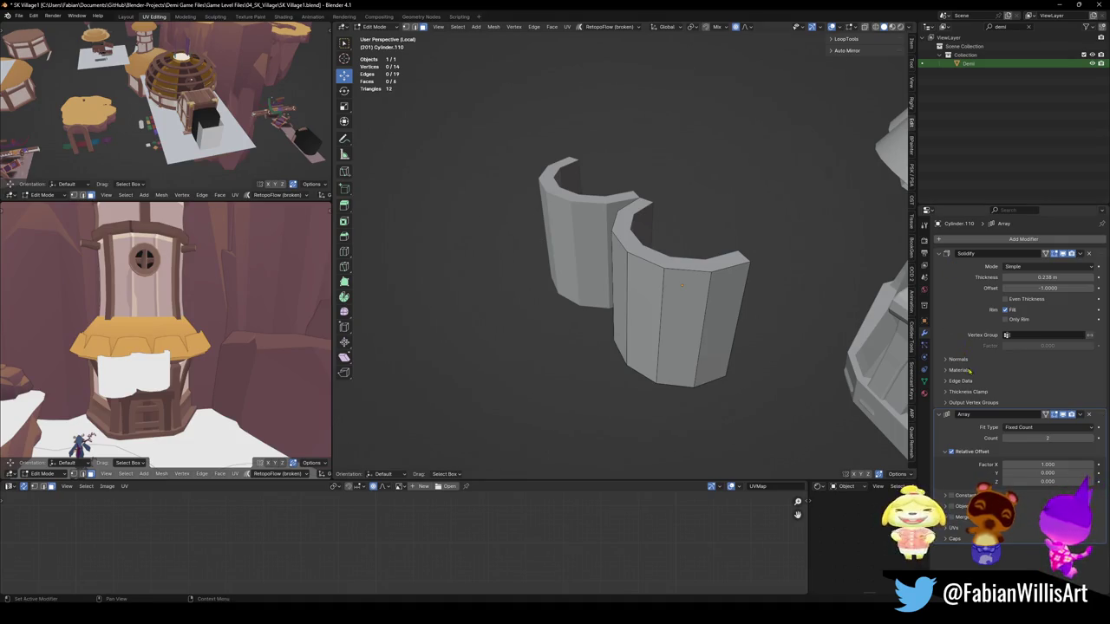
{"action": "left_click", "coordinate": [952, 452]}
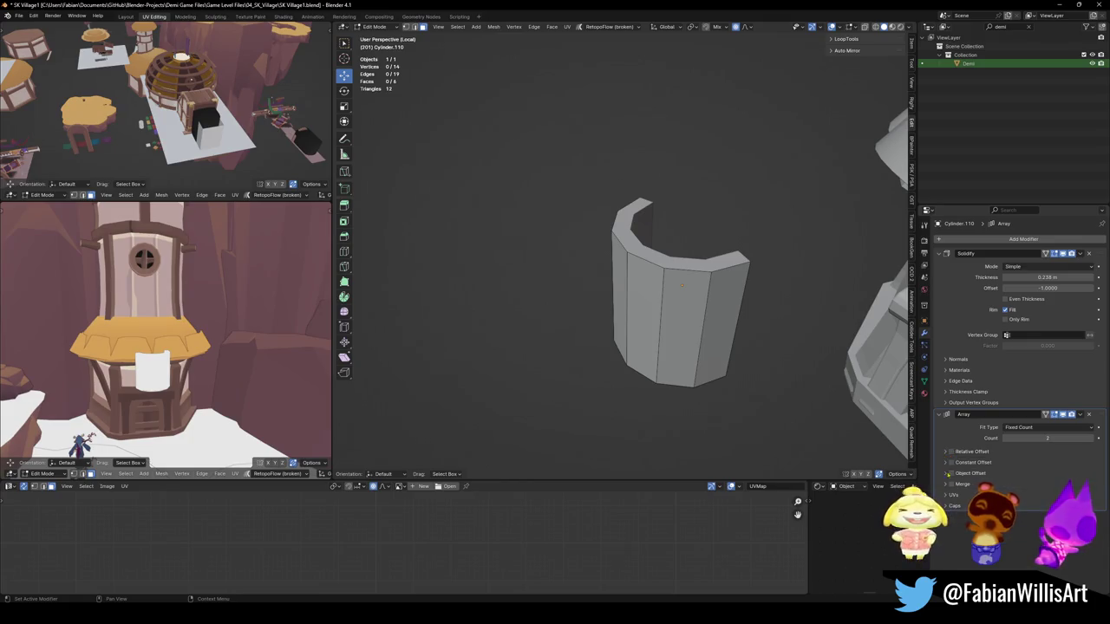
{"action": "left_click", "coordinate": [950, 463]}
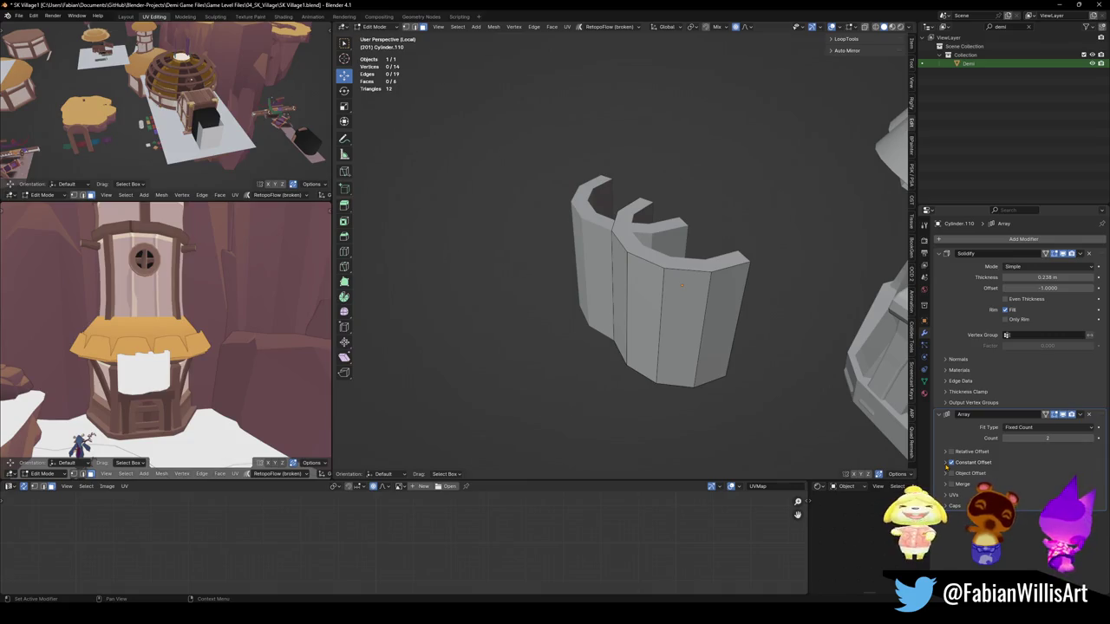
{"action": "left_click", "coordinate": [945, 465]}
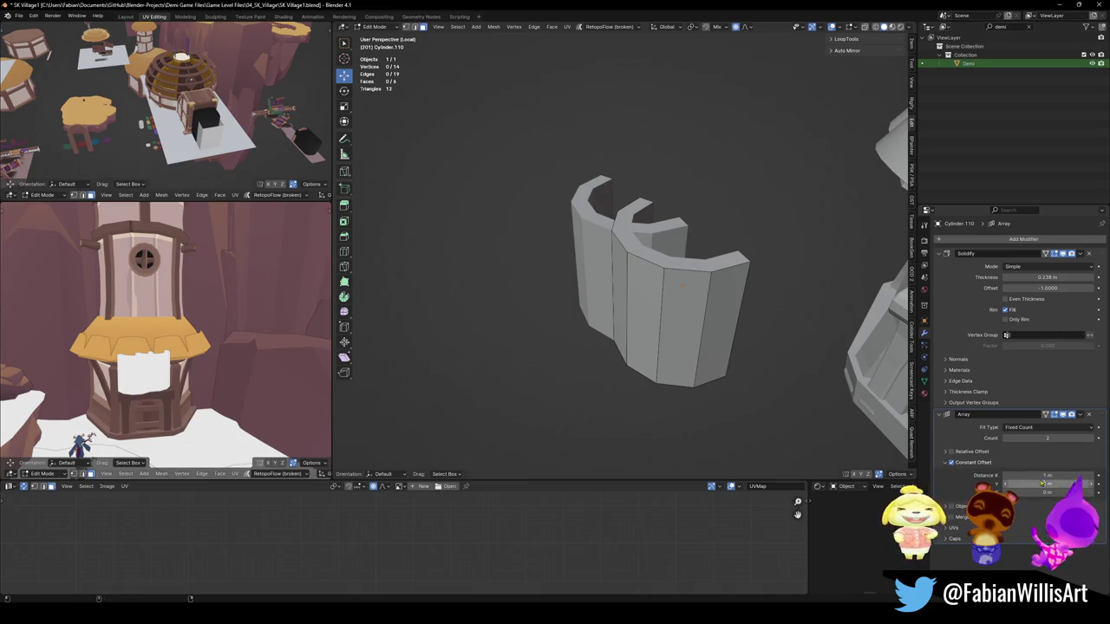
{"action": "left_click_drag", "start_coordinate": [1006, 475], "coordinate": [1068, 475]}
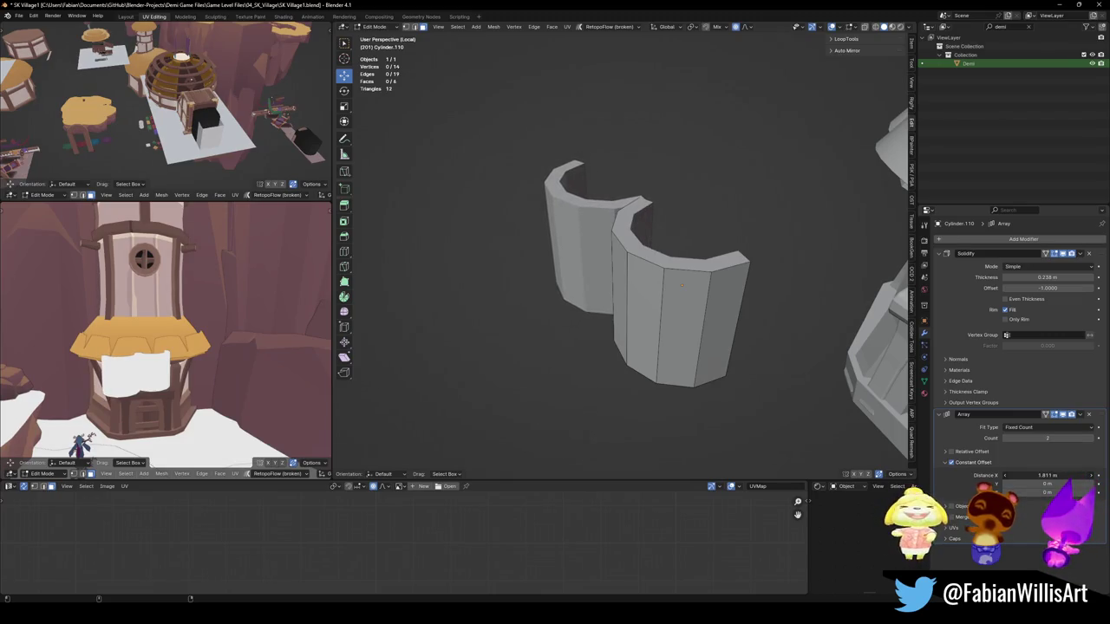
{"action": "mouse_move", "coordinate": [659, 312]}
{"action": "middle_mouse_down"}
{"action": "mouse_move", "coordinate": [614, 327]}
{"action": "mouse_move", "coordinate": [614, 371]}
{"action": "middle_mouse_up"}
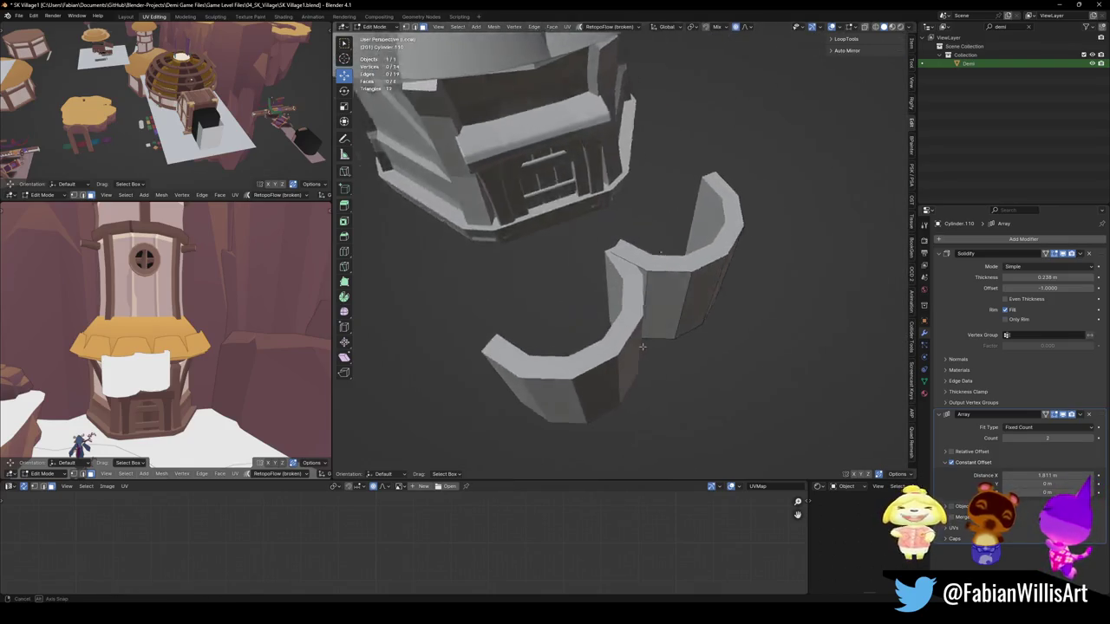
{"action": "middle_click_drag", "start_coordinate": [614, 371], "coordinate": [698, 133]}
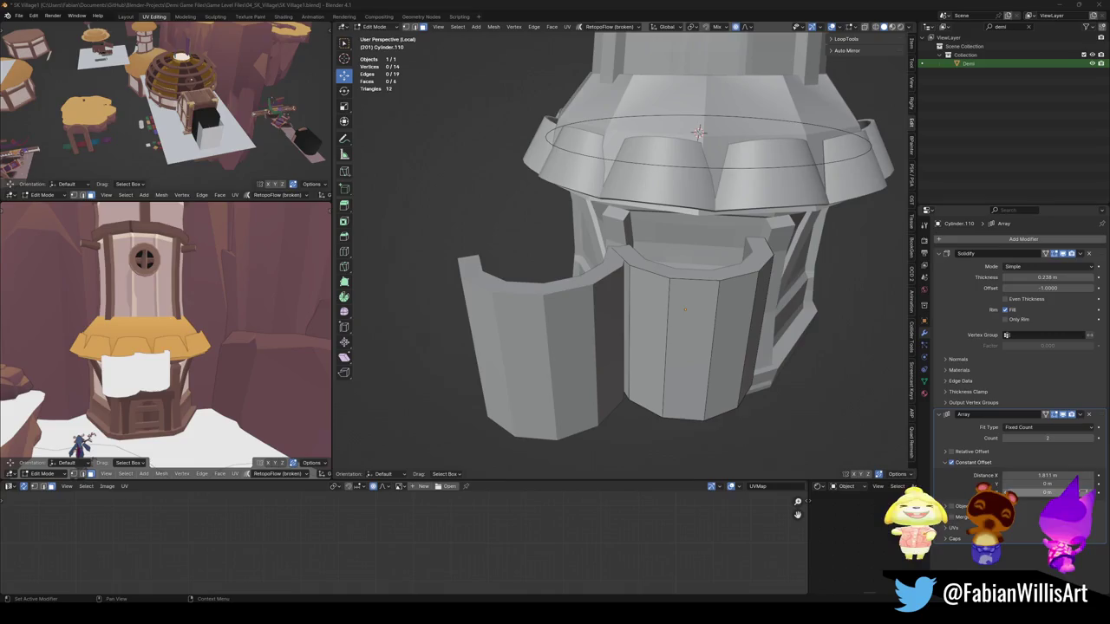
{"action": "left_click_drag", "start_coordinate": [1045, 475], "coordinate": [1079, 475]}
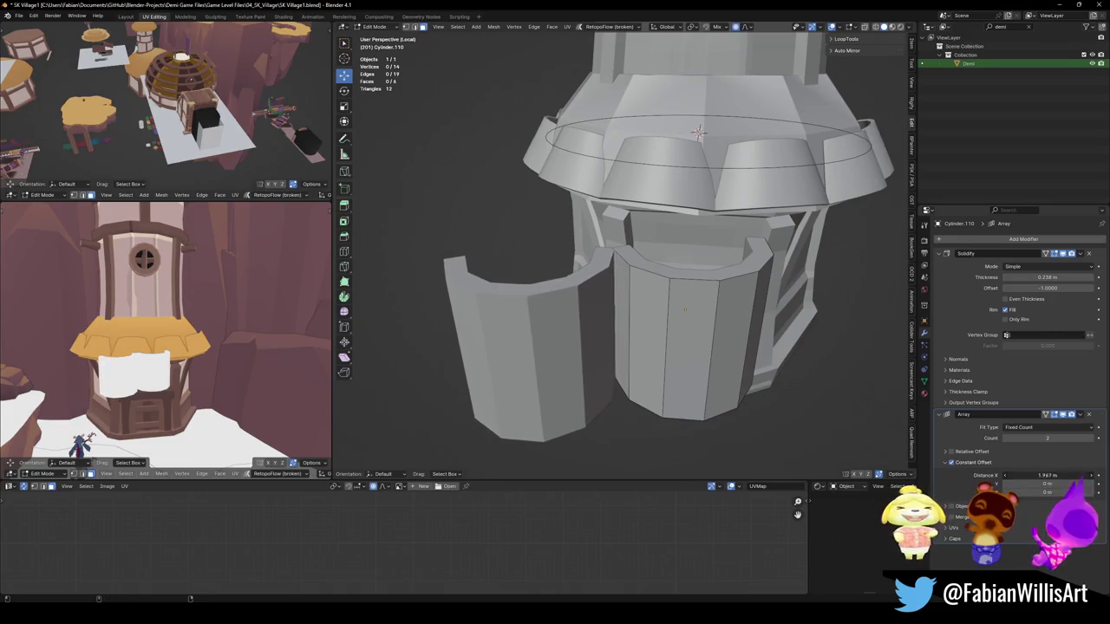
{"action": "key", "text": "Escape"}
{"action": "middle_click_drag", "start_coordinate": [597, 375], "coordinate": [637, 359]}
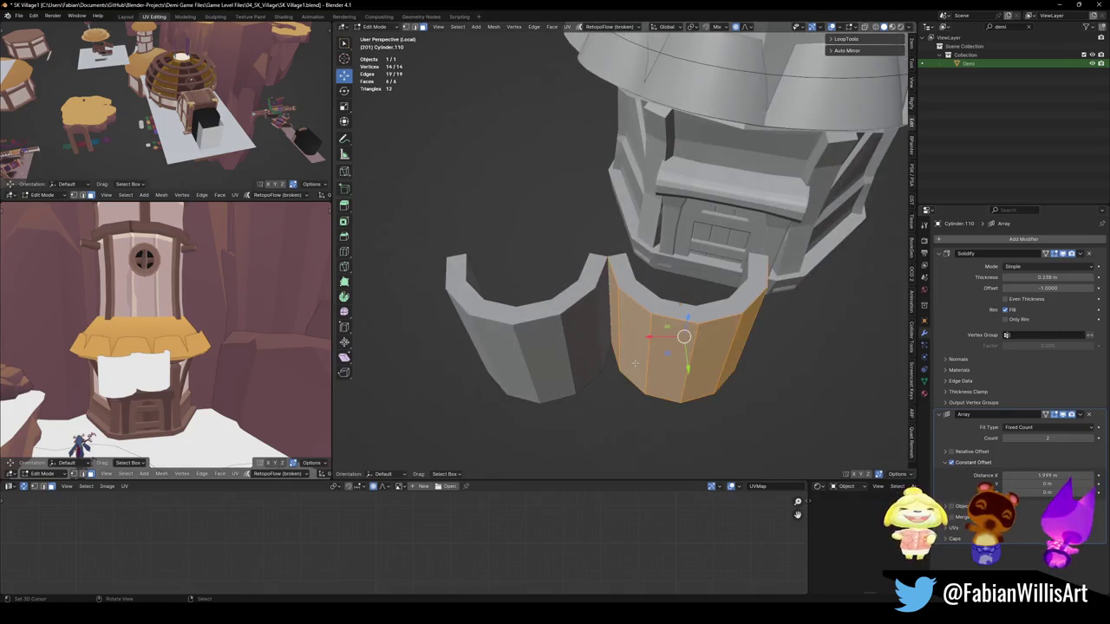
{"action": "key", "text": "ctrl+s"}
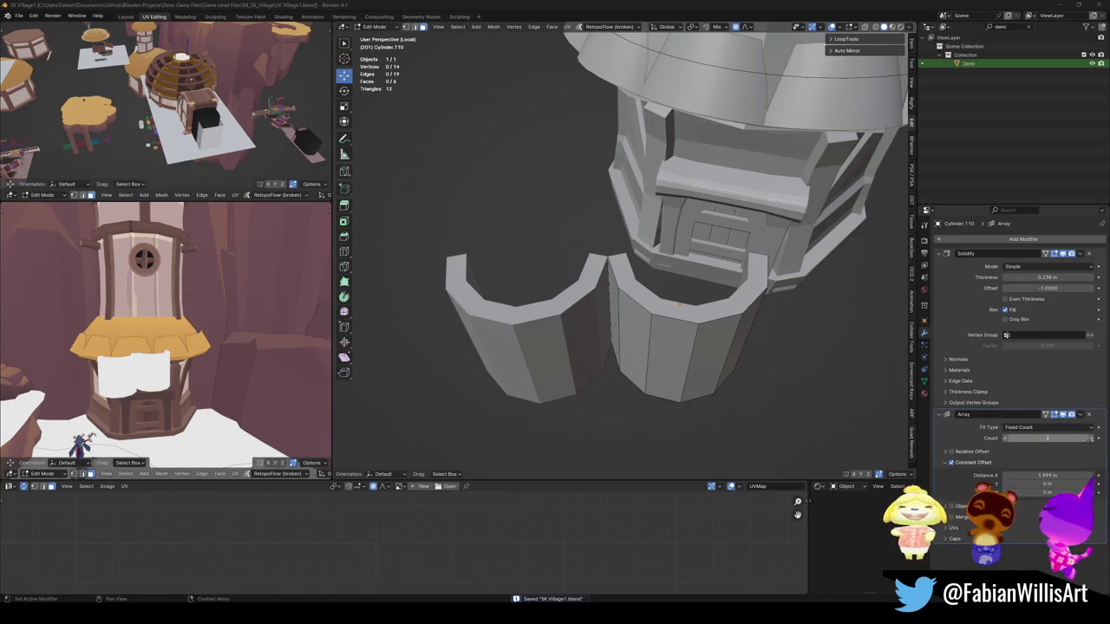
Step: Raise the Array count to 6, return to Object Mode, deselect everything and save
{"action": "left_click", "coordinate": [1091, 438]}
{"action": "left_click", "coordinate": [1091, 437]}
{"action": "left_click", "coordinate": [1091, 438]}
{"action": "left_click", "coordinate": [1091, 438]}
{"action": "key", "text": "Home"}
{"action": "mouse_move", "coordinate": [670, 331]}
{"action": "middle_mouse_down"}
{"action": "mouse_move", "coordinate": [659, 286]}
{"action": "mouse_move", "coordinate": [669, 337]}
{"action": "middle_mouse_up"}
{"action": "key", "text": "Tab"}
{"action": "scroll", "coordinate": [669, 337], "scroll_direction": "down", "scroll_amount": 2}
{"action": "scroll", "coordinate": [668, 337], "scroll_direction": "up", "scroll_amount": 3}
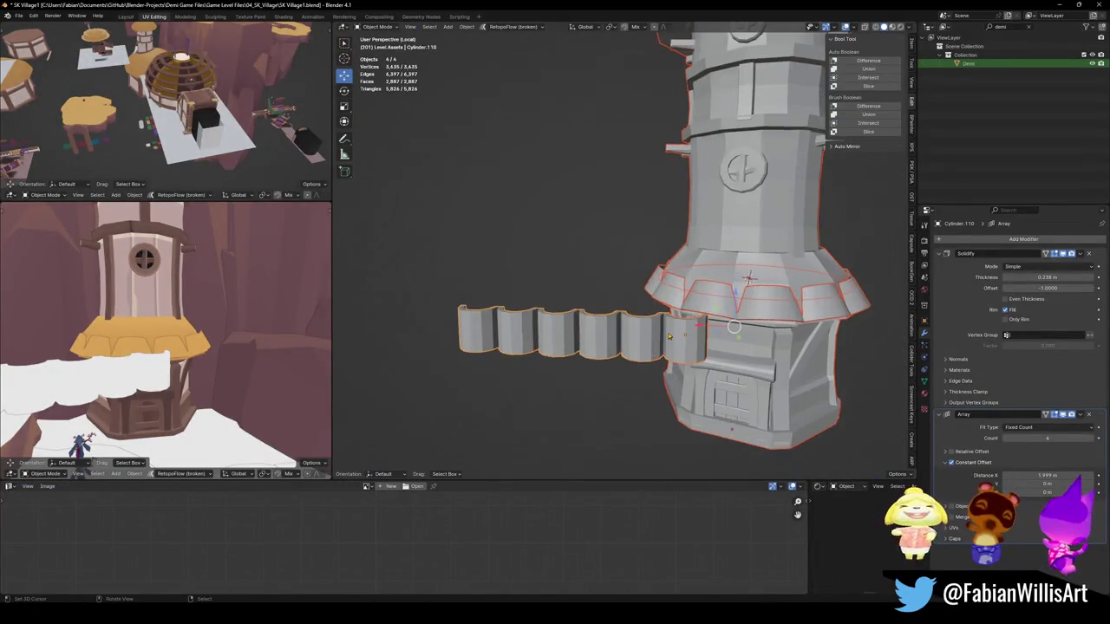
{"action": "left_click", "coordinate": [462, 348]}
{"action": "scroll", "coordinate": [461, 349], "scroll_direction": "up", "scroll_amount": 1}
{"action": "key", "text": "ctrl+s"}
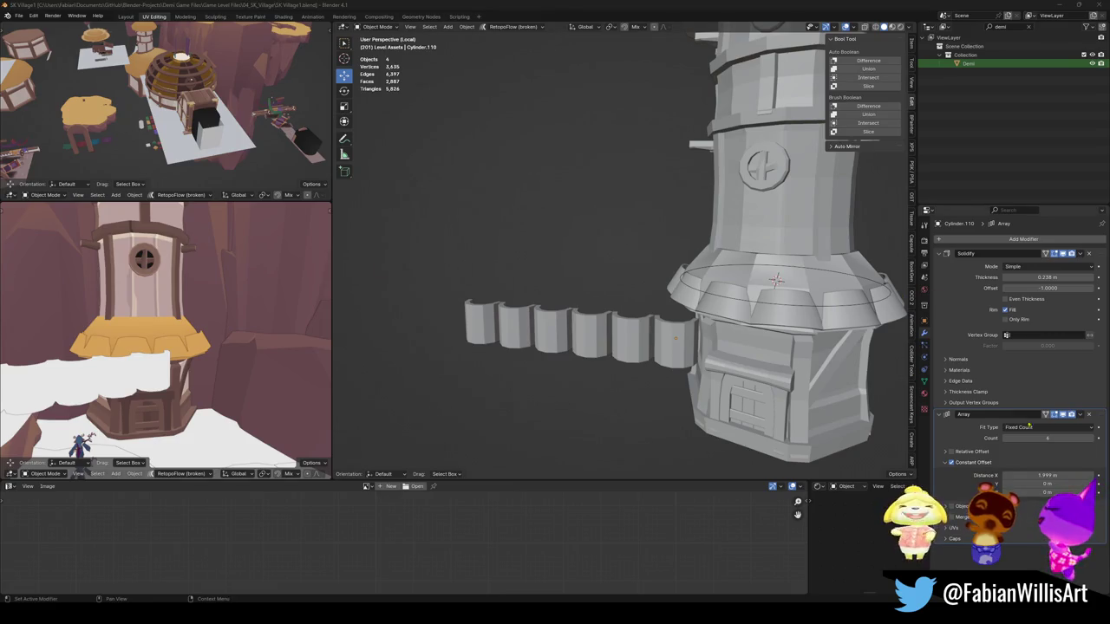
{"action": "left_click", "coordinate": [993, 241]}
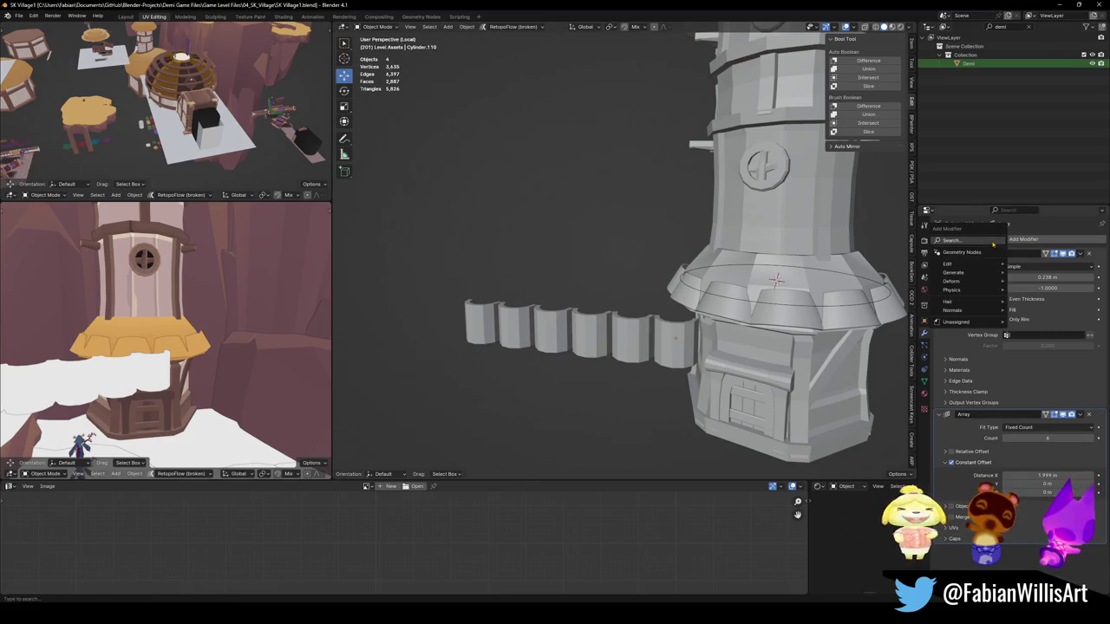
Step: Add a Simple Deform modifier set to Bend on Z with a -360° angle
{"action": "type", "text": "sip"}
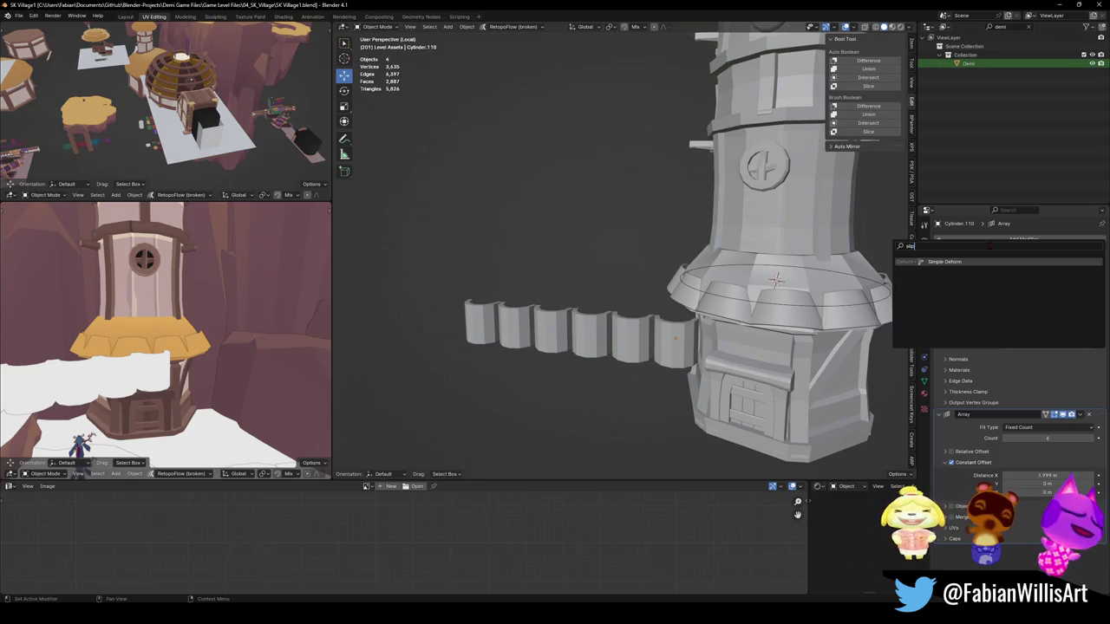
{"action": "key", "text": "Return"}
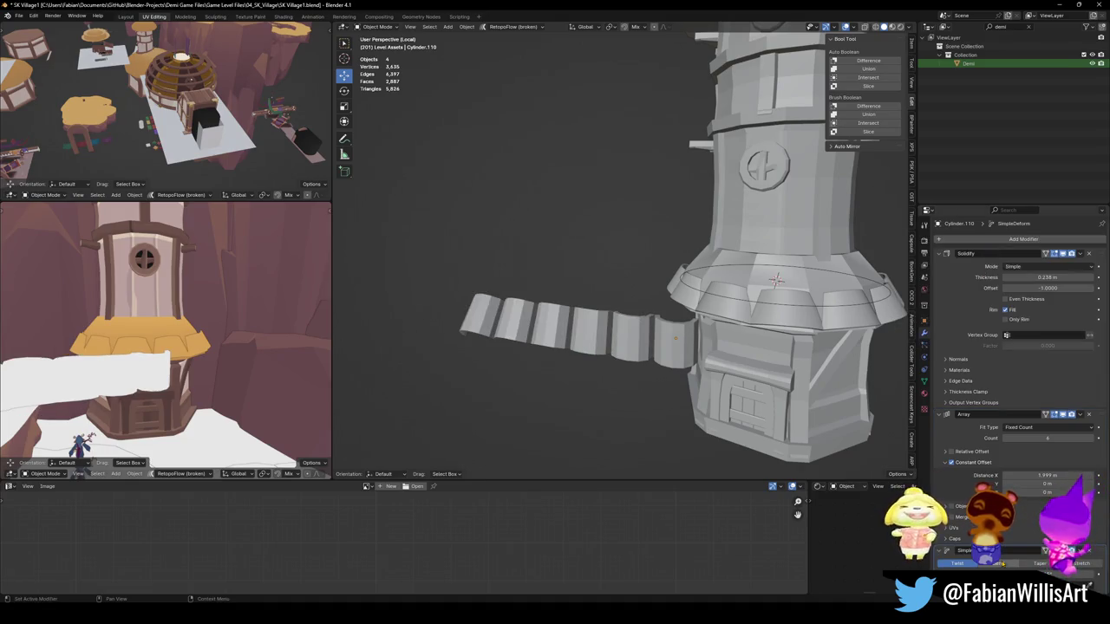
{"action": "left_click", "coordinate": [997, 564]}
{"action": "scroll", "coordinate": [1015, 520], "scroll_direction": "down", "scroll_amount": 1}
{"action": "scroll", "coordinate": [675, 321], "scroll_direction": "down", "scroll_amount": 2}
{"action": "middle_click_drag", "start_coordinate": [675, 320], "coordinate": [745, 286]}
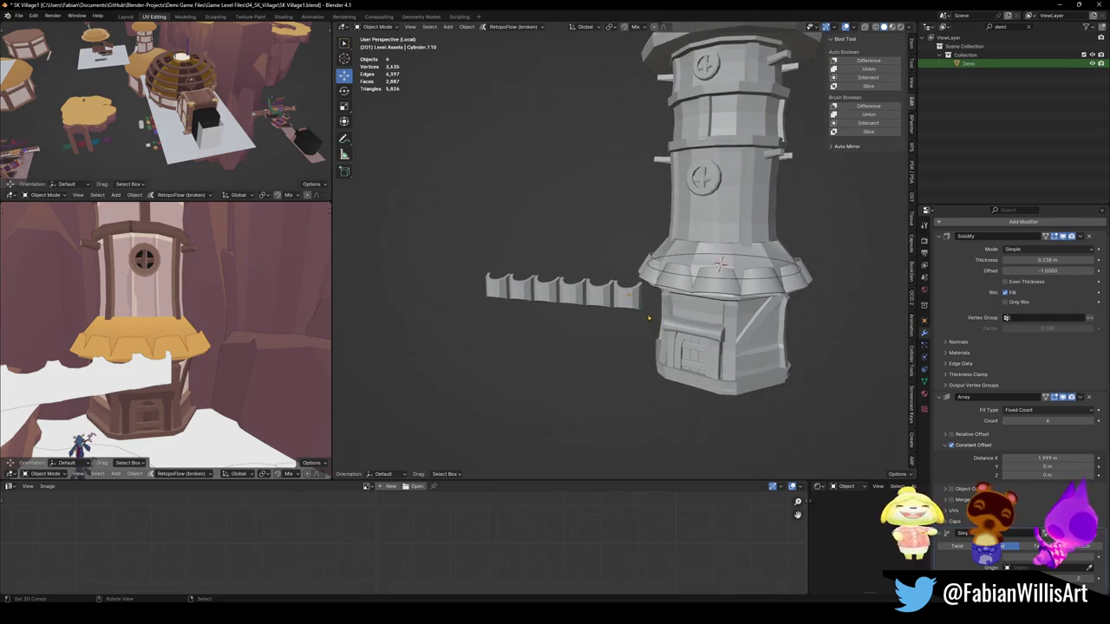
{"action": "scroll", "coordinate": [1026, 517], "scroll_direction": "down", "scroll_amount": 1}
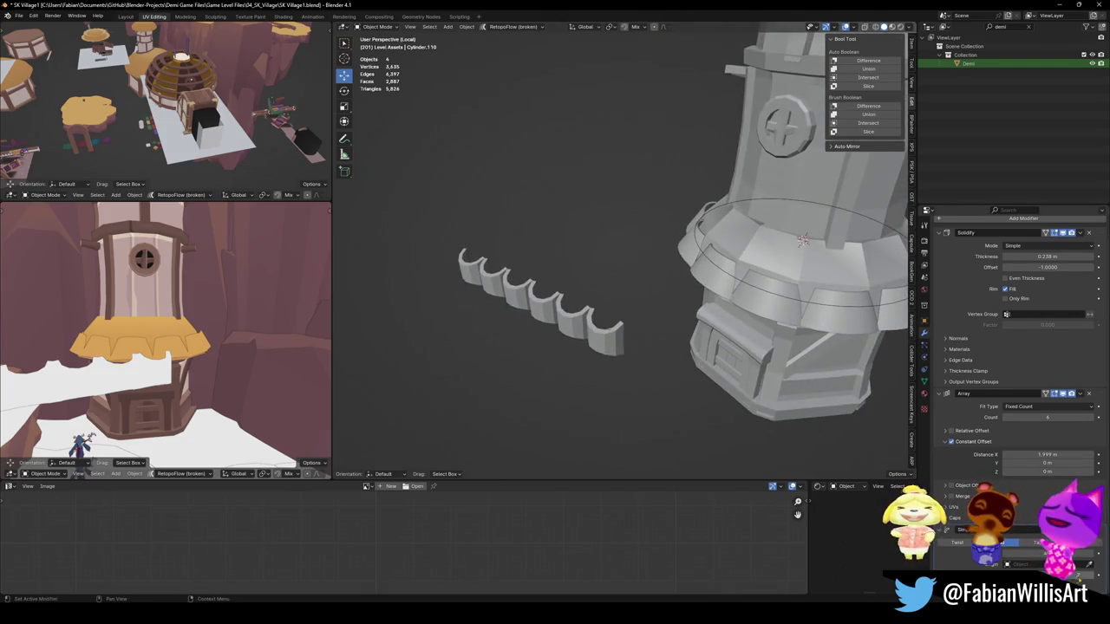
{"action": "left_click", "coordinate": [1041, 542]}
{"action": "left_click_drag", "start_coordinate": [1010, 542], "coordinate": [1054, 542]}
{"action": "mouse_move", "coordinate": [659, 312]}
{"action": "middle_mouse_down"}
{"action": "mouse_move", "coordinate": [650, 349]}
{"action": "mouse_move", "coordinate": [625, 347]}
{"action": "middle_mouse_up"}
{"action": "scroll", "coordinate": [650, 349], "scroll_direction": "up", "scroll_amount": 3}
{"action": "left_click", "coordinate": [564, 382]}
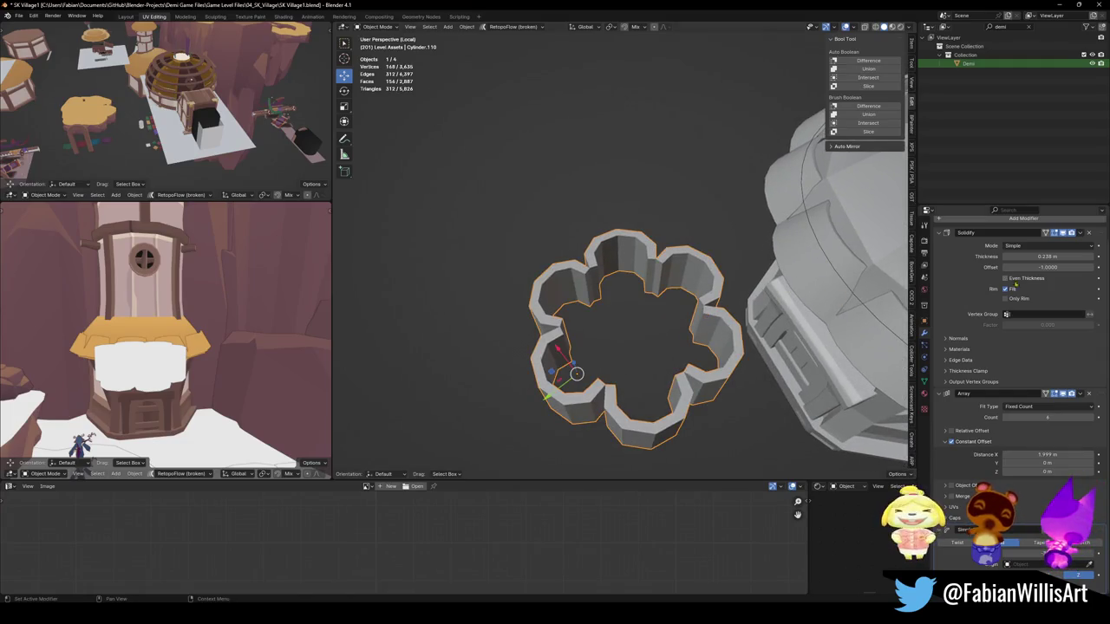
Step: Raise the Array count to 12 panels to close the ring, and save
{"action": "left_click", "coordinate": [1093, 418]}
{"action": "left_click", "coordinate": [1092, 418]}
{"action": "left_click", "coordinate": [1092, 418]}
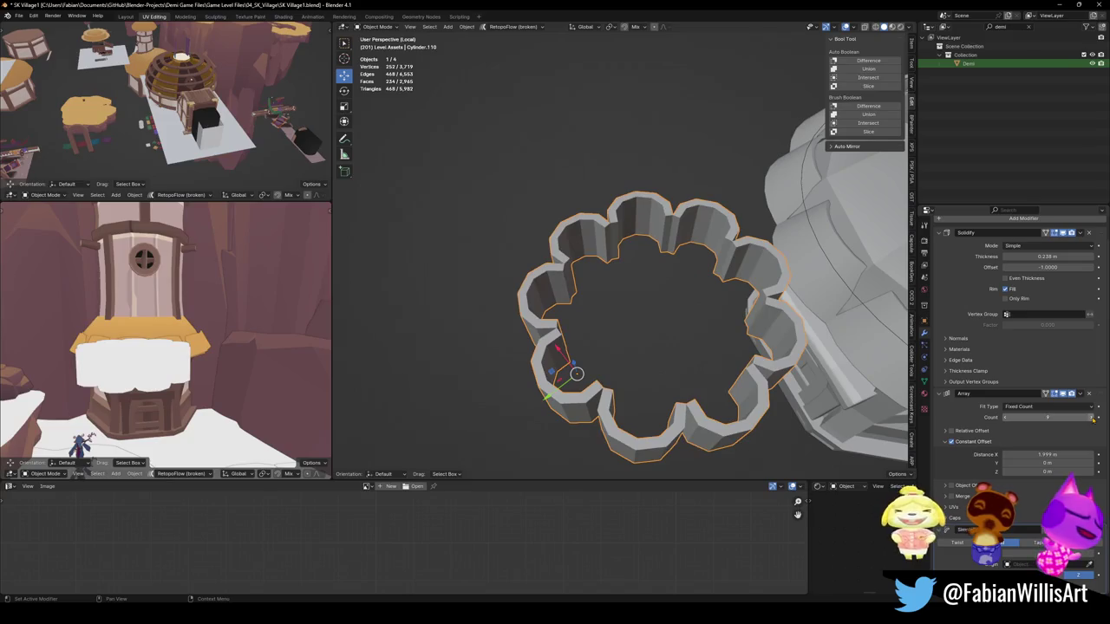
{"action": "left_click", "coordinate": [1092, 418]}
{"action": "mouse_move", "coordinate": [737, 347]}
{"action": "middle_mouse_down"}
{"action": "mouse_move", "coordinate": [763, 323]}
{"action": "mouse_move", "coordinate": [701, 315]}
{"action": "mouse_move", "coordinate": [664, 324]}
{"action": "middle_mouse_up"}
{"action": "left_click", "coordinate": [1092, 418]}
{"action": "left_click", "coordinate": [1092, 418]}
{"action": "key", "text": "ctrl+s"}
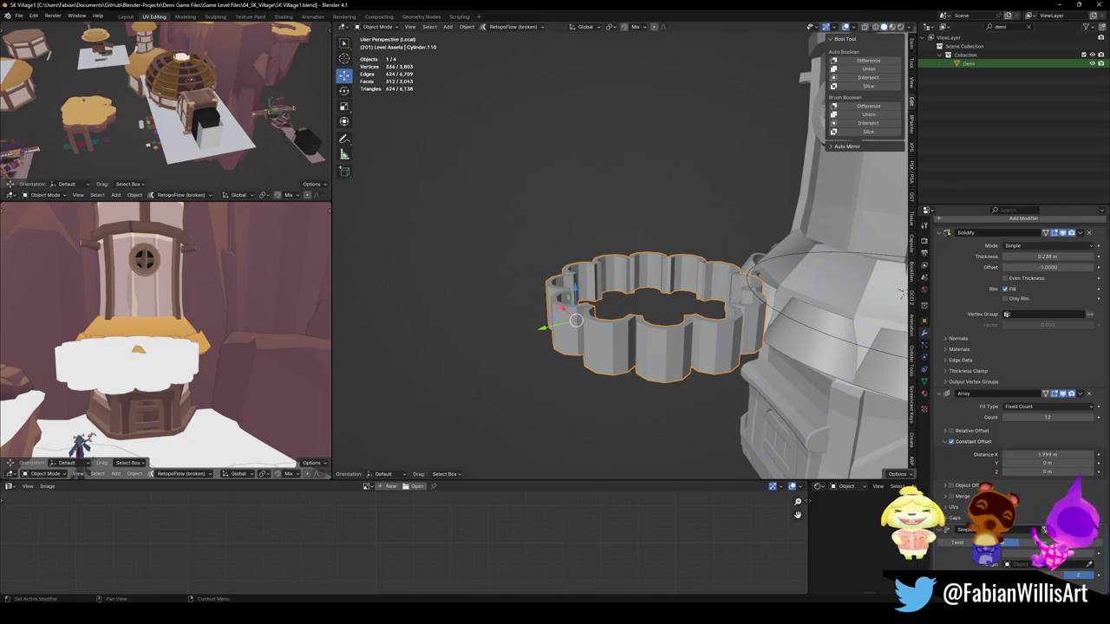
Step: Collapse the modifier panels, duplicate the Array modifier and move it below Simple Deform
{"action": "key", "text": "a"}
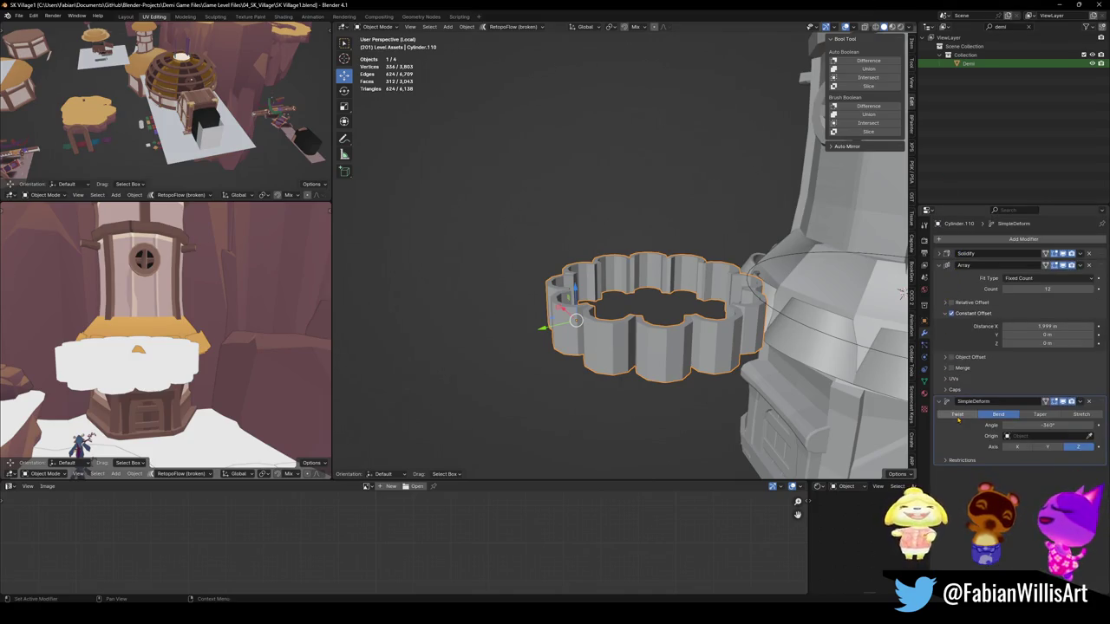
{"action": "left_click", "coordinate": [939, 401]}
{"action": "key", "text": "shift+d"}
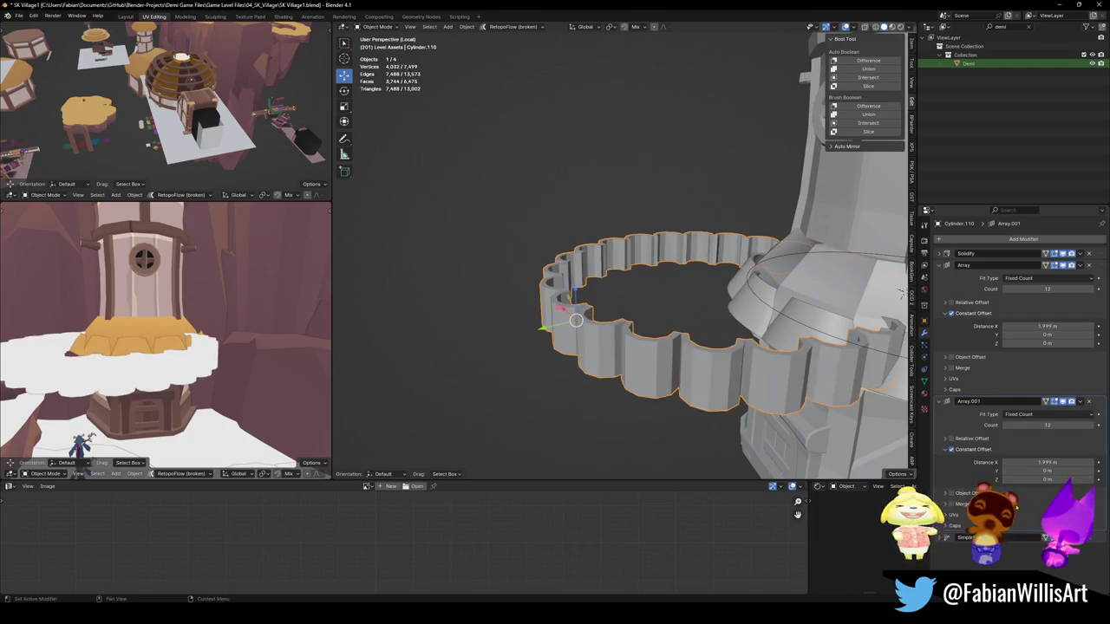
{"action": "left_click_drag", "start_coordinate": [1097, 556], "coordinate": [1096, 413]}
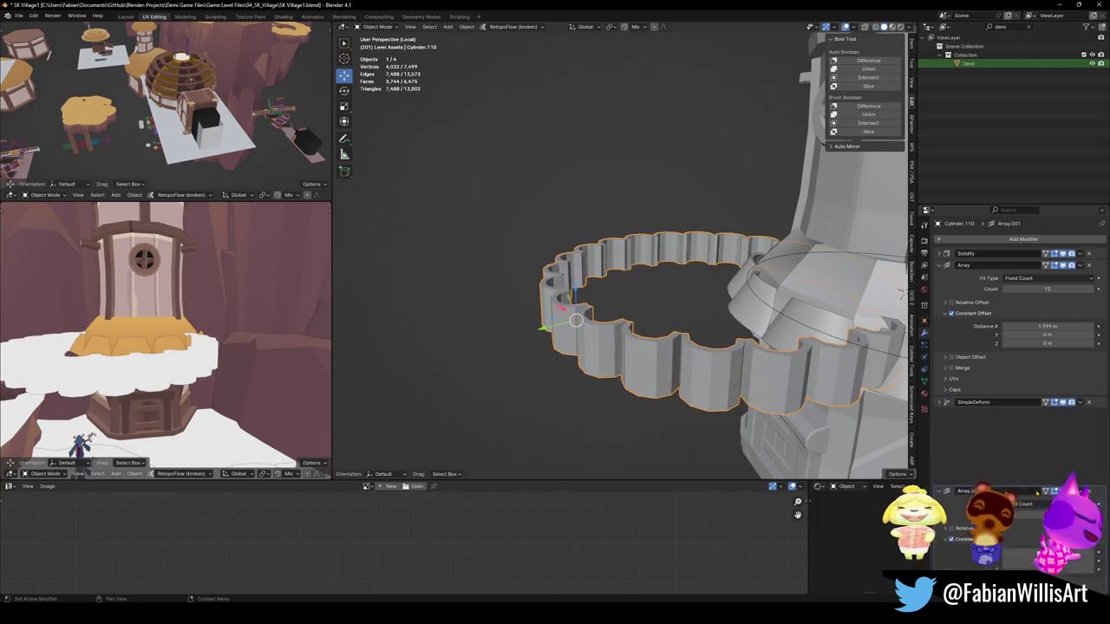
Step: Set the second Array to count 2, X distance 0 m and Z distance 2.025 m
{"action": "left_click", "coordinate": [1047, 437]}
{"action": "type", "text": "2"}
{"action": "key", "text": "Return"}
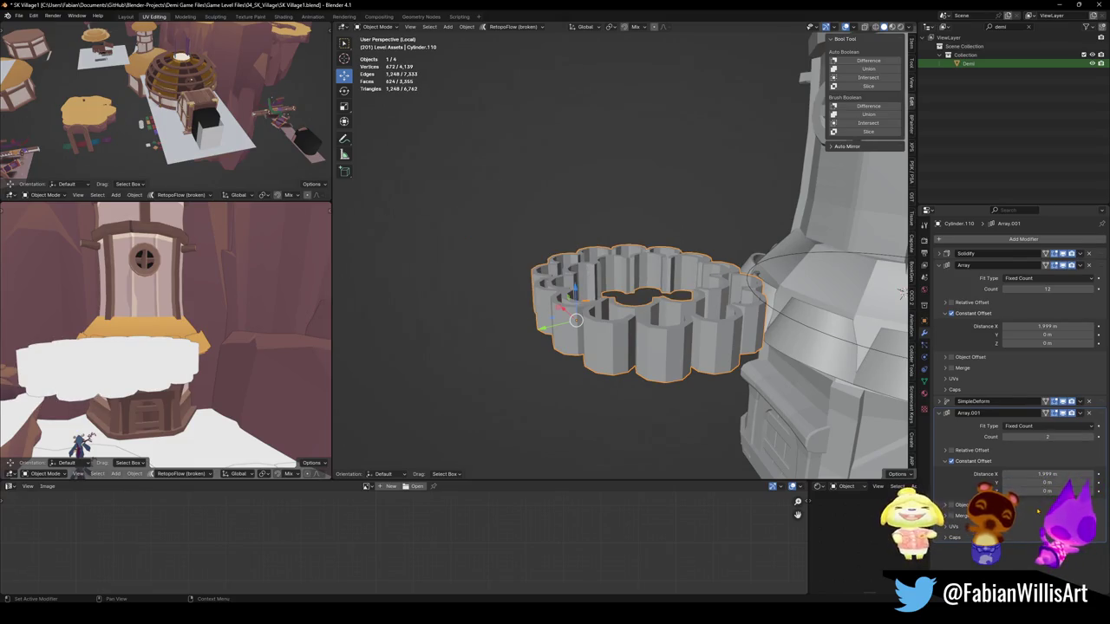
{"action": "double_click", "coordinate": [1048, 474]}
{"action": "type", "text": "0"}
{"action": "key", "text": "Return"}
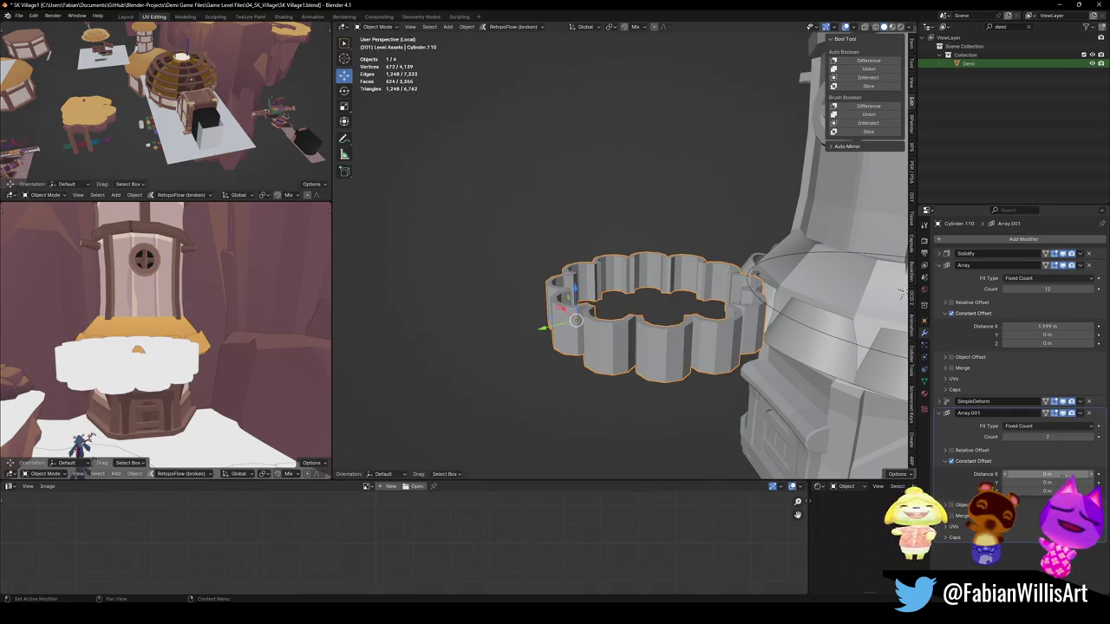
{"action": "left_click_drag", "start_coordinate": [1047, 491], "coordinate": [1082, 491]}
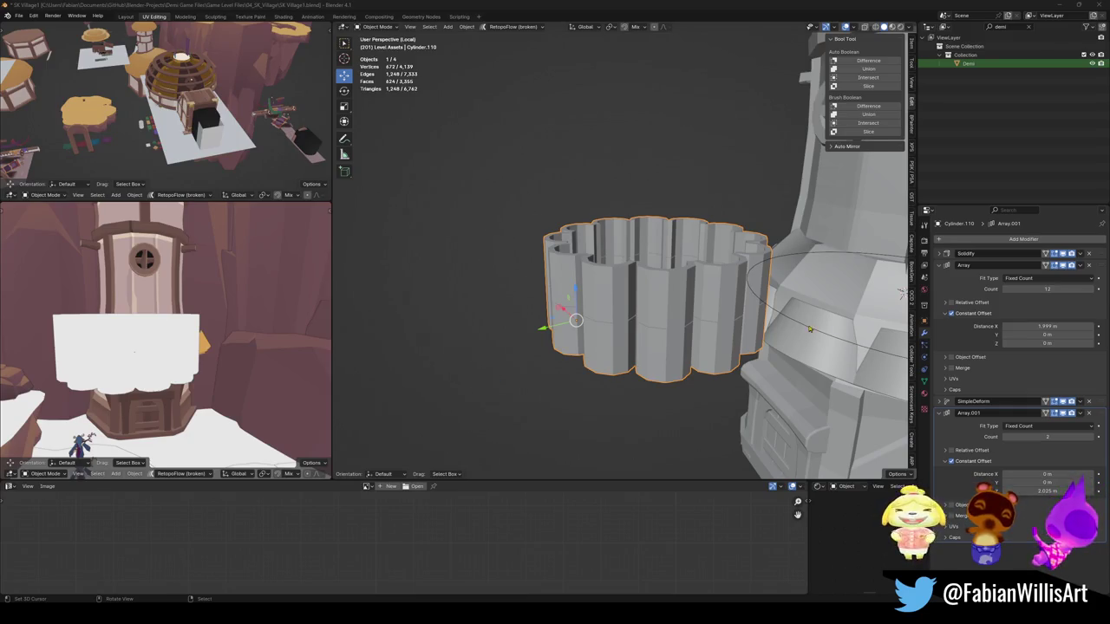
Step: Duplicate the two-tier ring as a spare copy placed up and left, then save
{"action": "middle_click_drag", "start_coordinate": [808, 329], "coordinate": [645, 357]}
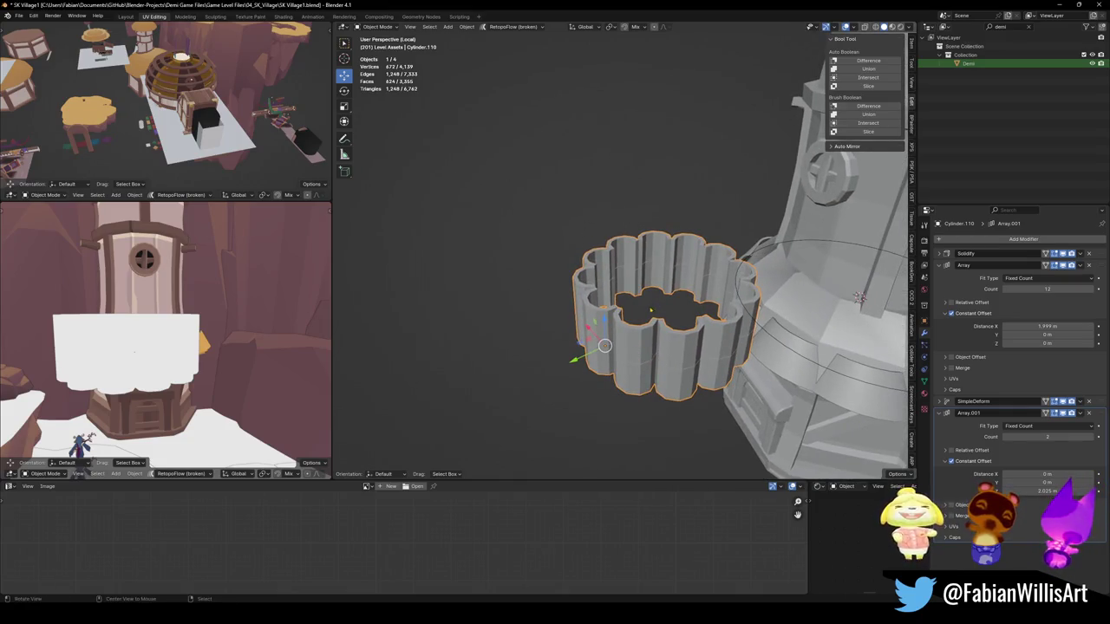
{"action": "middle_click_drag", "start_coordinate": [635, 354], "coordinate": [633, 353]}
{"action": "key", "text": "alt+a"}
{"action": "left_click", "coordinate": [633, 354]}
{"action": "key", "text": "shift+d"}
{"action": "left_click", "coordinate": [581, 308]}
{"action": "left_click", "coordinate": [581, 308]}
{"action": "key", "text": "ctrl+s"}
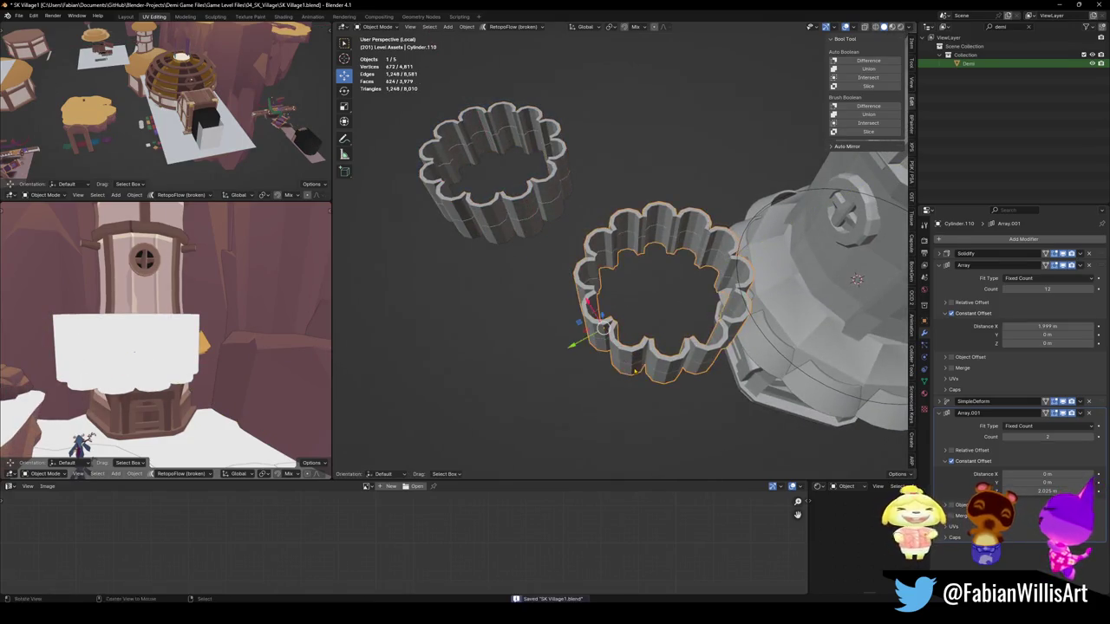
{"action": "middle_click_drag", "start_coordinate": [581, 308], "coordinate": [601, 338]}
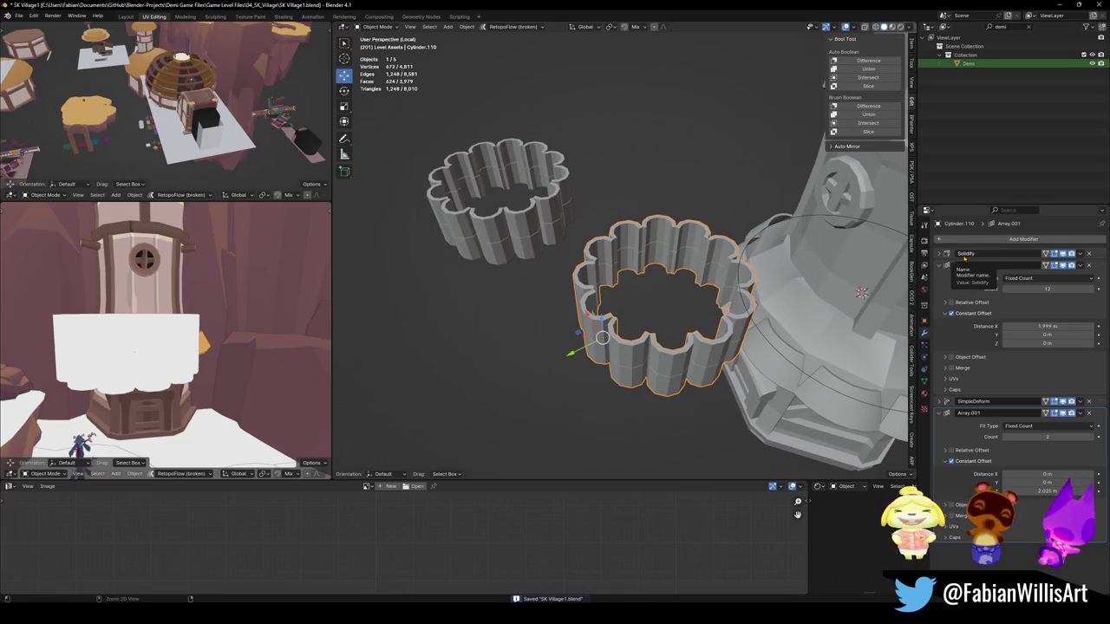
Step: Apply the Array and Simple Deform modifiers on the original ring and set Origin to Geometry
{"action": "key", "text": "ctrl+a"}
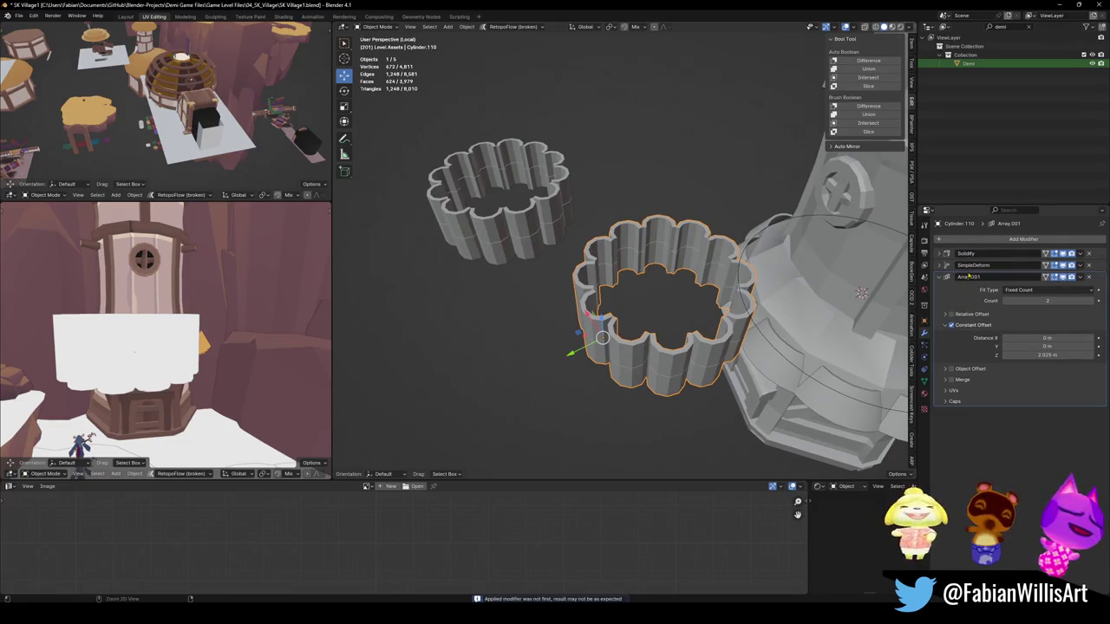
{"action": "key", "text": "ctrl+a"}
{"action": "key", "text": "Tab"}
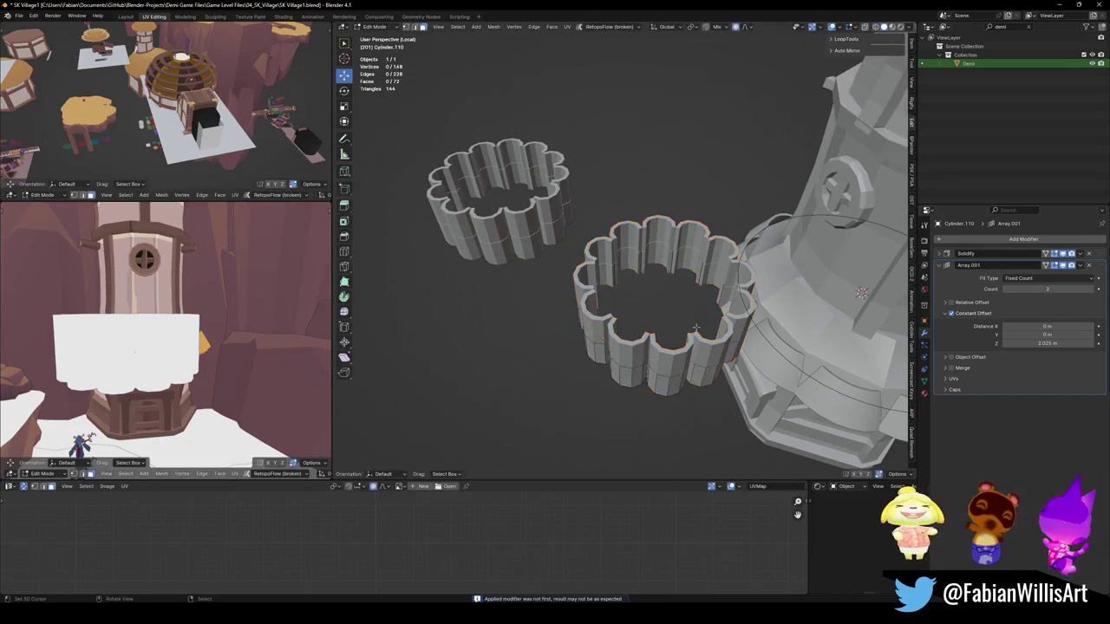
{"action": "key", "text": "a"}
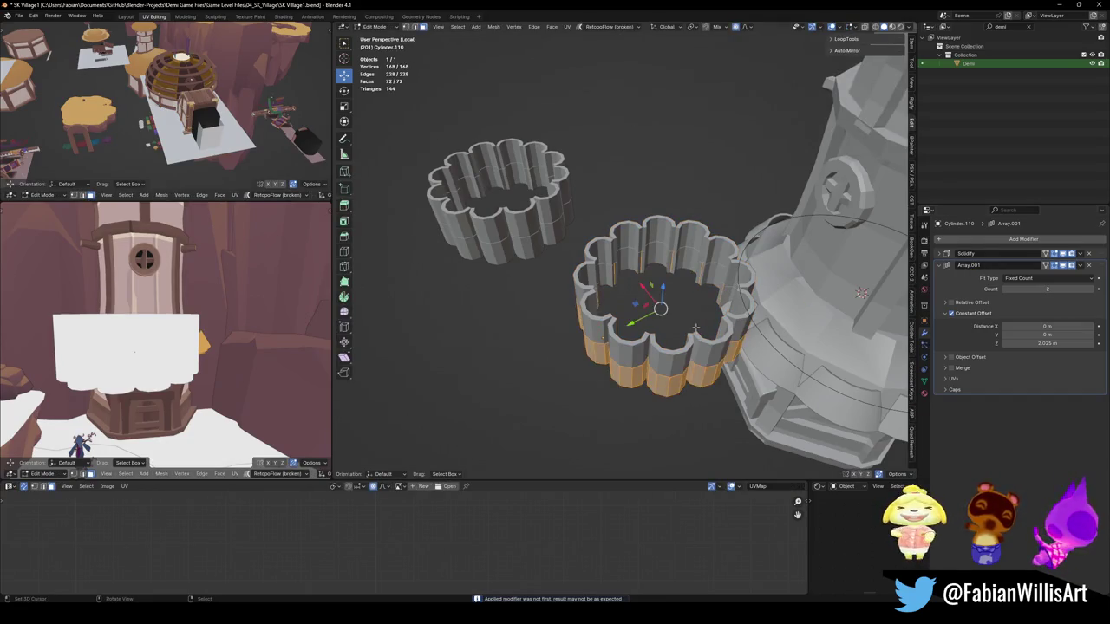
{"action": "key", "text": "Tab"}
{"action": "right_click", "coordinate": [695, 328]}
{"action": "left_click", "coordinate": [667, 133]}
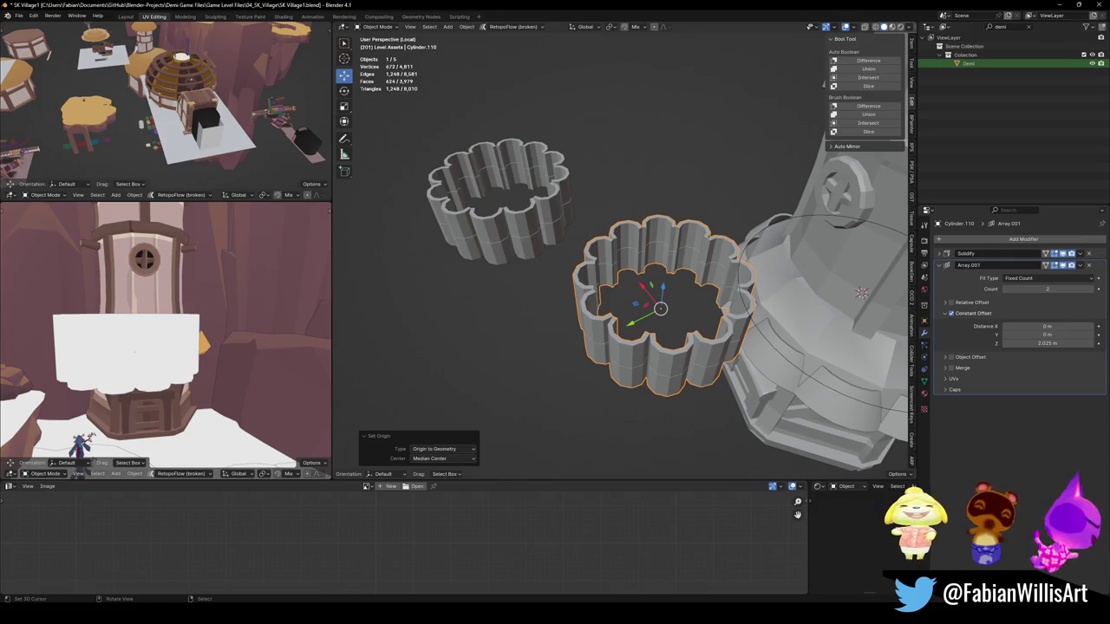
Step: Select the ring's bottom edge loop in Edit Mode, then undo back to Object Mode
{"action": "middle_click_drag", "start_coordinate": [861, 293], "coordinate": [631, 310]}
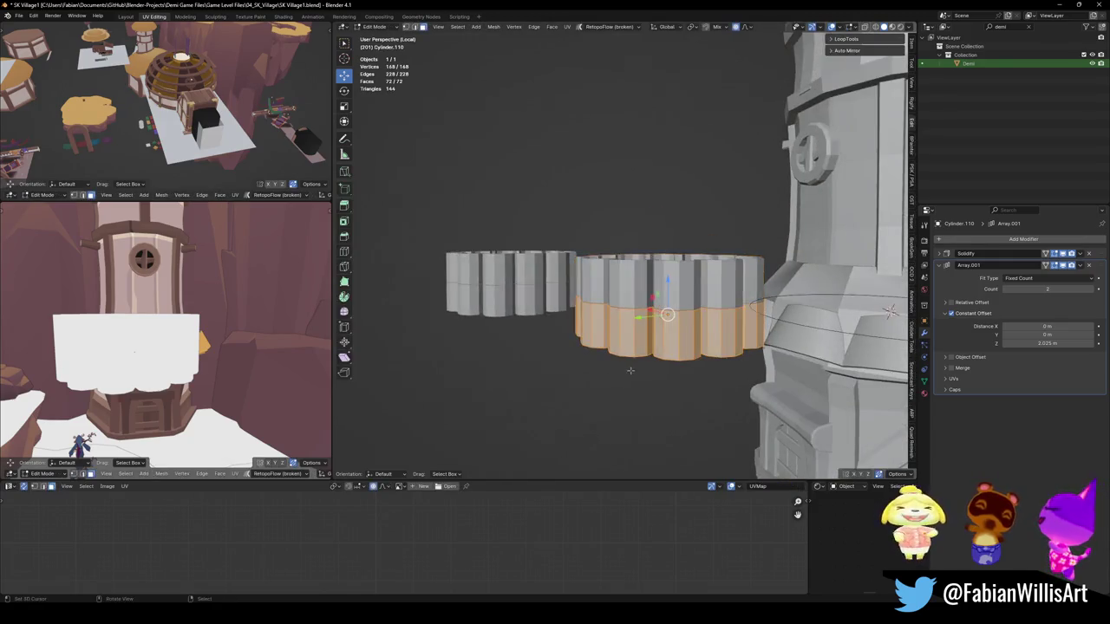
{"action": "key", "text": "Tab"}
{"action": "scroll", "coordinate": [625, 431], "scroll_direction": "up", "scroll_amount": 2}
{"action": "left_click", "coordinate": [625, 431], "text": "alt"}
{"action": "middle_click_drag", "start_coordinate": [625, 431], "coordinate": [644, 417]}
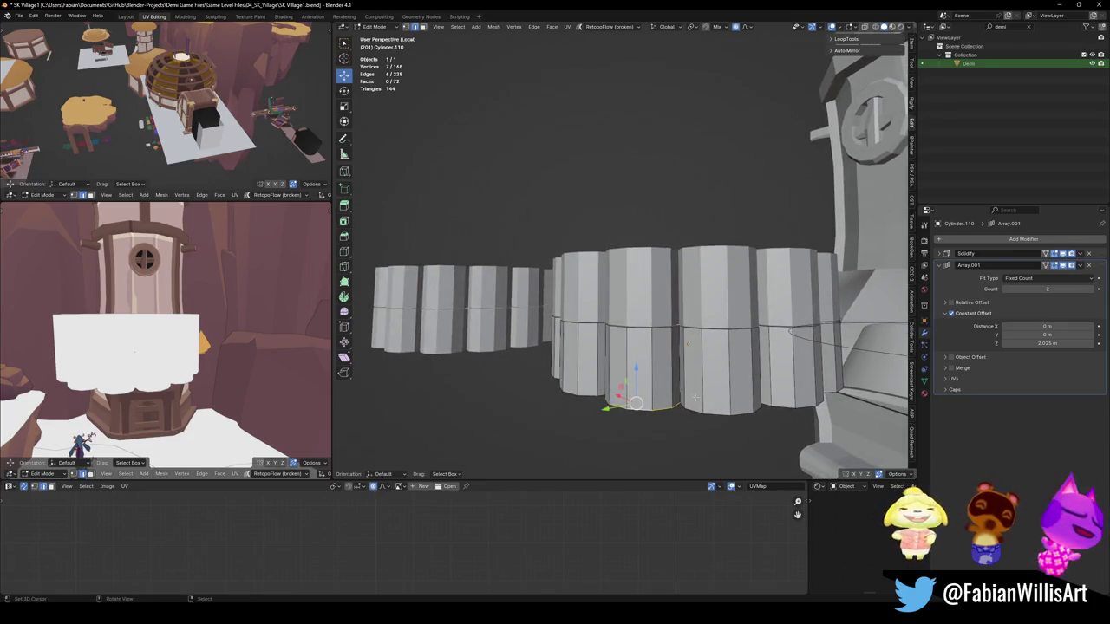
{"action": "middle_click_drag", "start_coordinate": [693, 398], "coordinate": [682, 441], "text": "shift"}
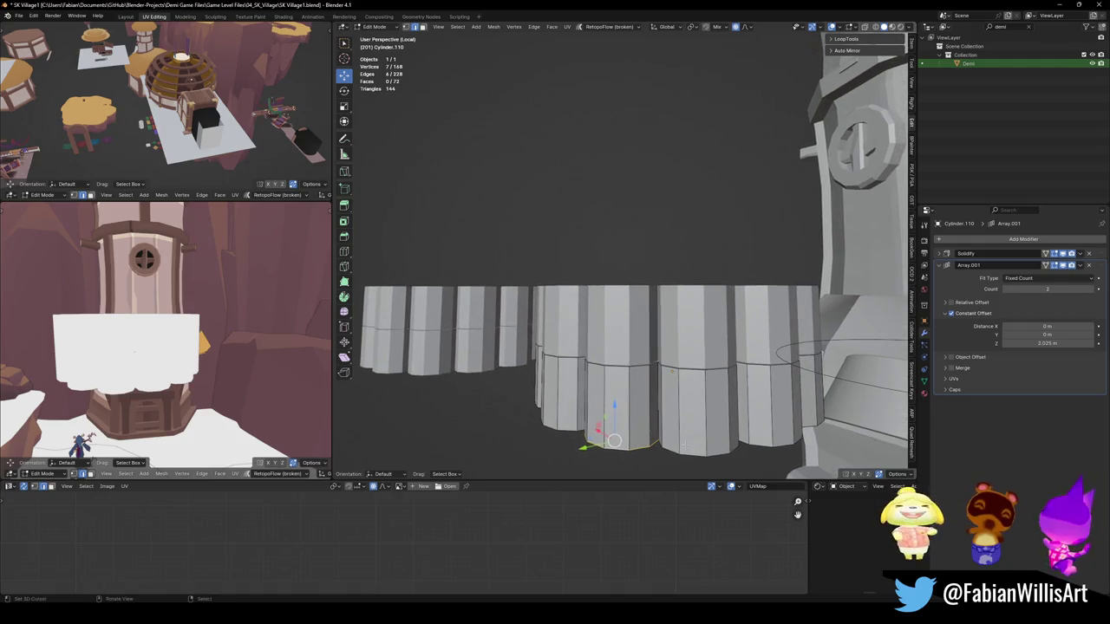
{"action": "key", "text": "ctrl+z"}
{"action": "key", "text": "ctrl+z"}
{"action": "key", "text": "ctrl+z"}
{"action": "key", "text": "ctrl+z"}
{"action": "key", "text": "ctrl+z"}
{"action": "key", "text": "ctrl+z"}
{"action": "key", "text": "ctrl+z"}
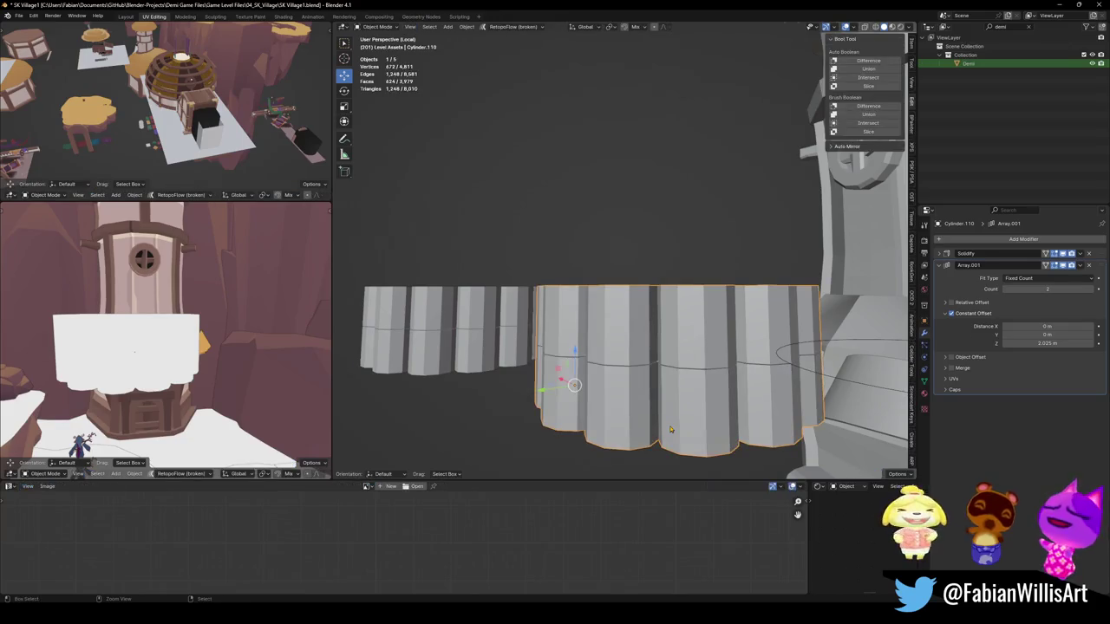
{"action": "key", "text": "ctrl+z"}
{"action": "key", "text": "ctrl+z"}
Step: Switch to the original ring and apply its Array modifier to the panels
{"action": "mouse_move", "coordinate": [670, 428]}
{"action": "middle_mouse_down"}
{"action": "mouse_move", "coordinate": [726, 365]}
{"action": "mouse_move", "coordinate": [656, 371]}
{"action": "middle_mouse_up"}
{"action": "key", "text": "Tab"}
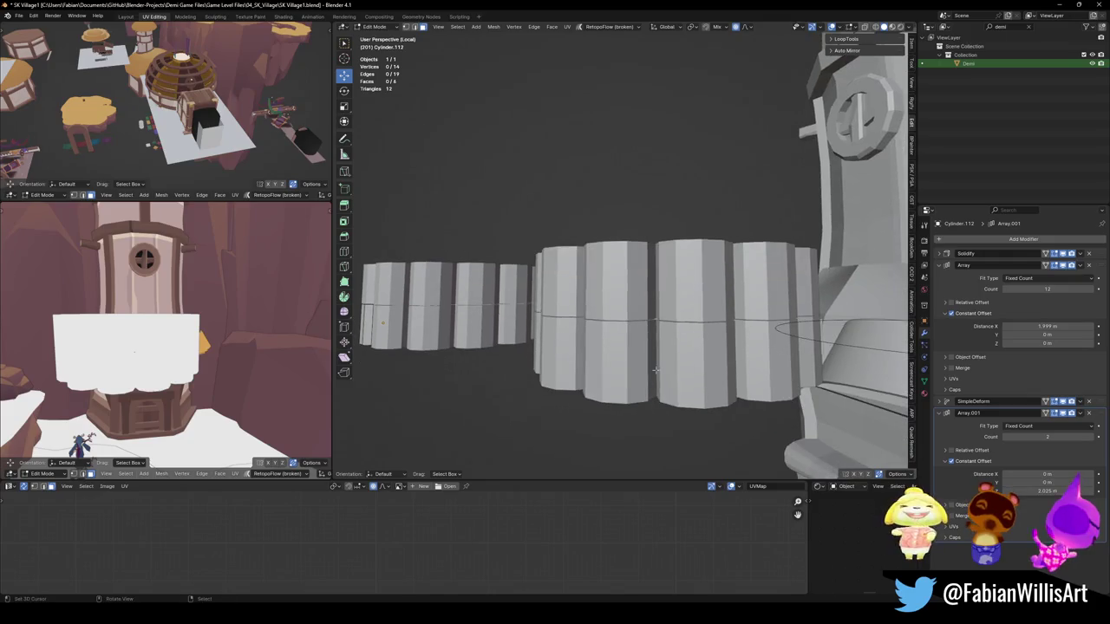
{"action": "key", "text": "alt+q"}
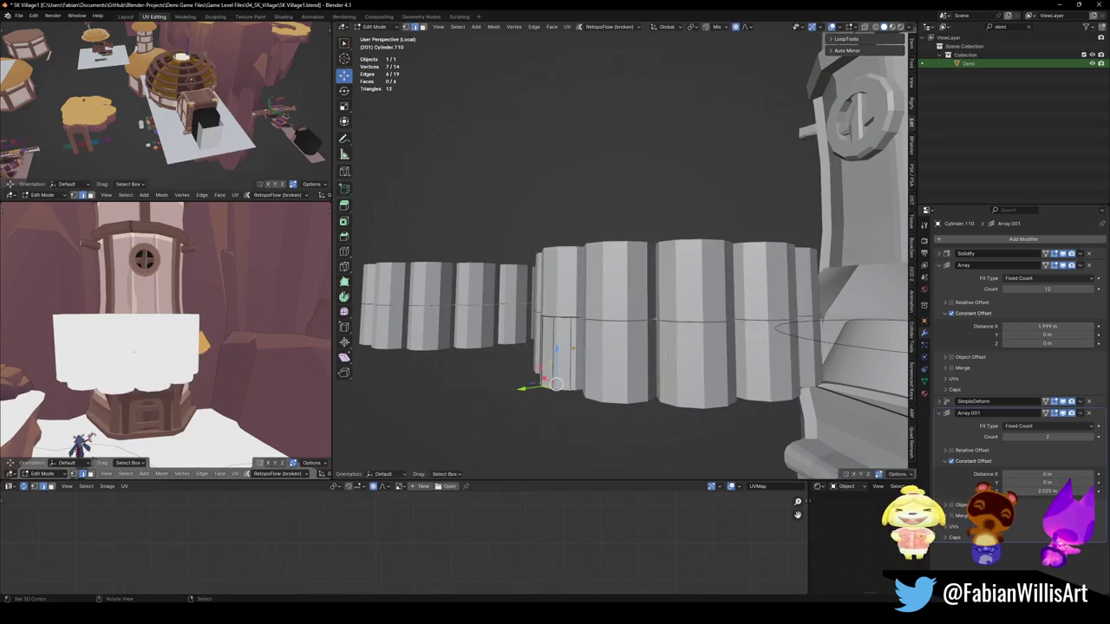
{"action": "key", "text": "Tab"}
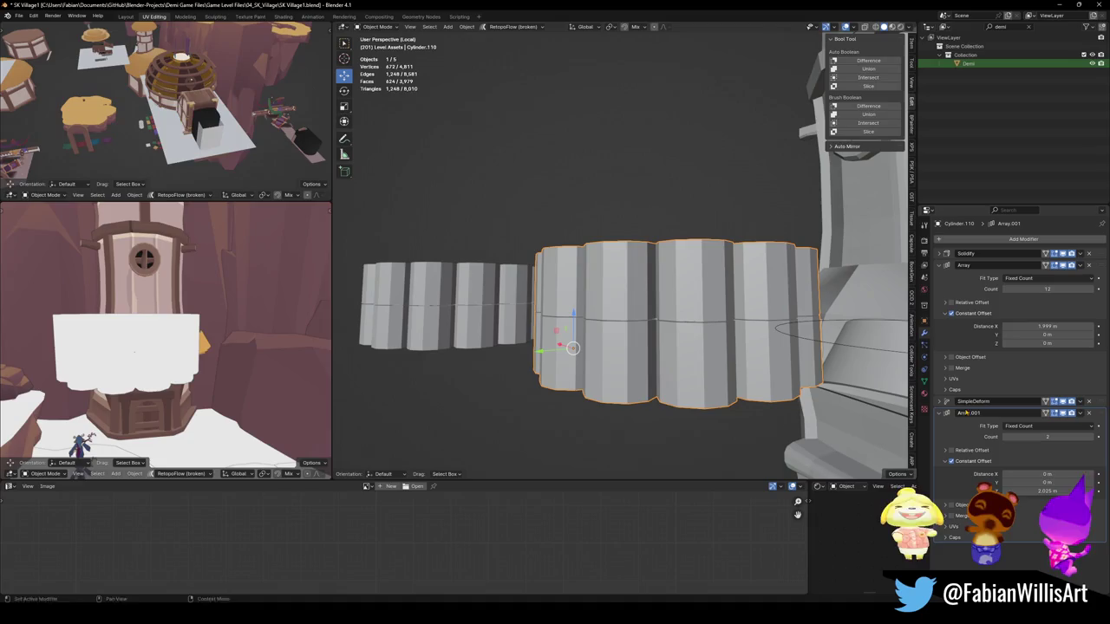
{"action": "key", "text": "ctrl+a"}
{"action": "key", "text": "ctrl+z"}
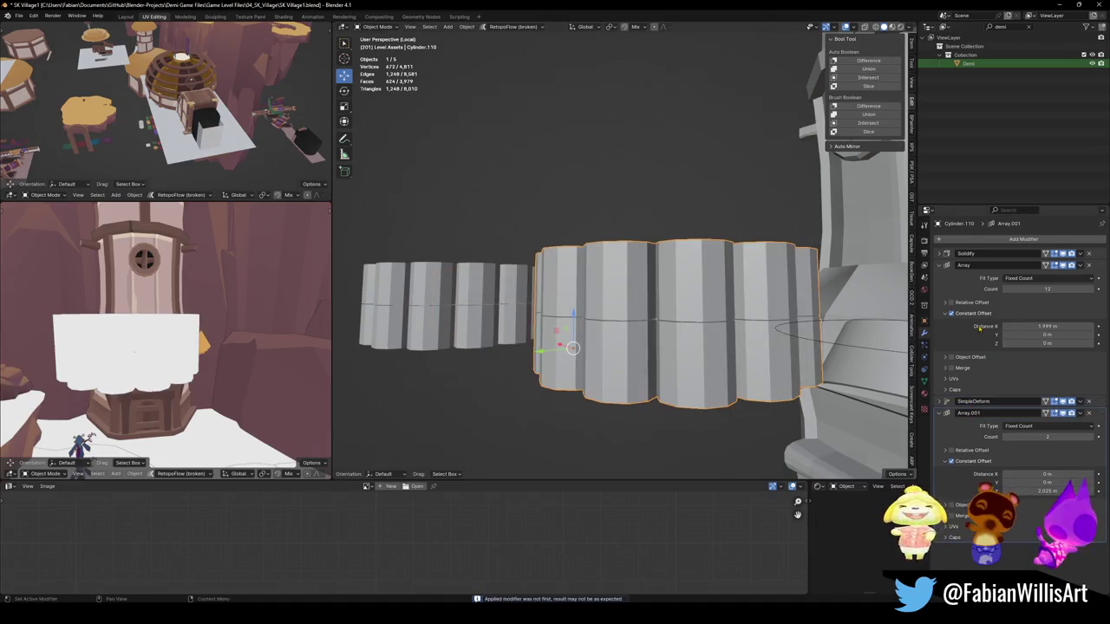
{"action": "key", "text": "ctrl+a"}
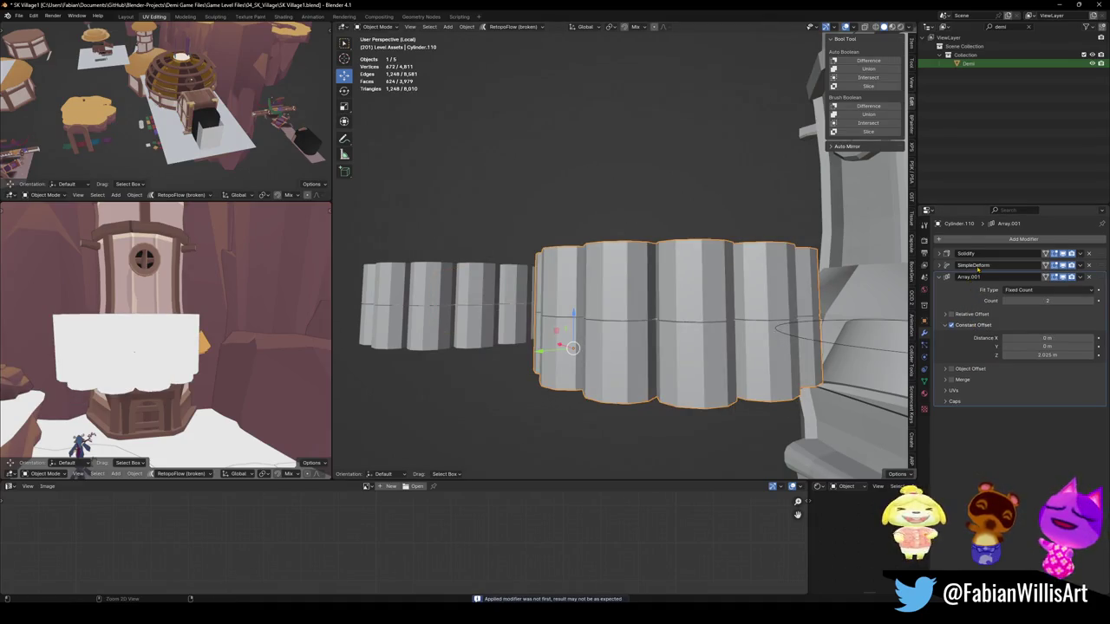
Step: Apply the SimpleDeform modifier as well and enter Edit Mode on the panel mesh
{"action": "key", "text": "Tab"}
{"action": "middle_click_drag", "start_coordinate": [573, 348], "coordinate": [659, 338]}
{"action": "key", "text": "s"}
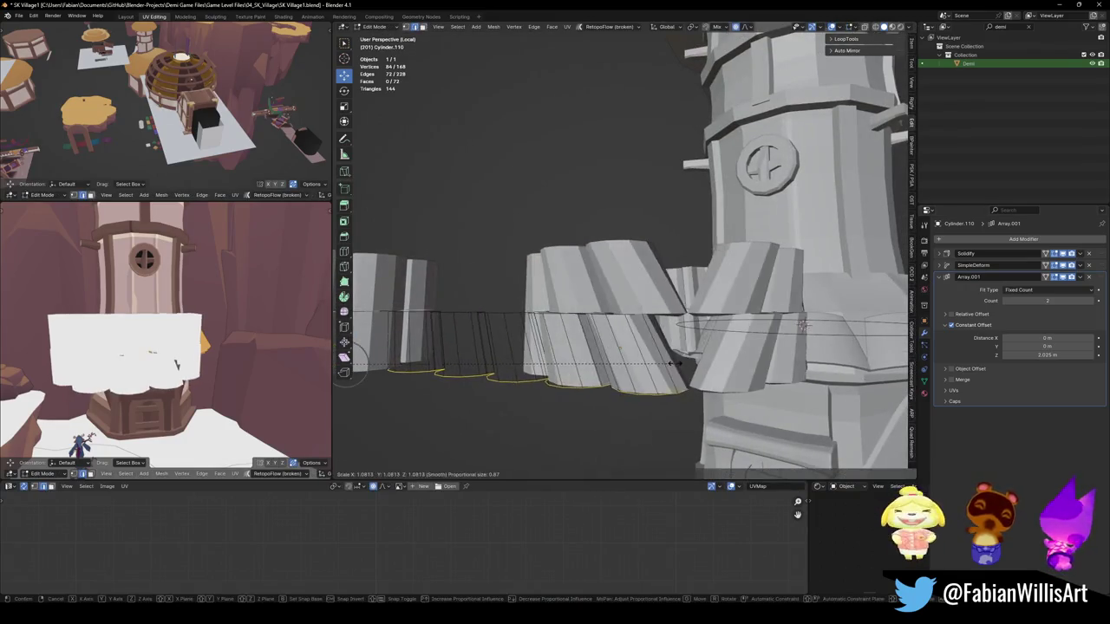
{"action": "key", "text": "Escape"}
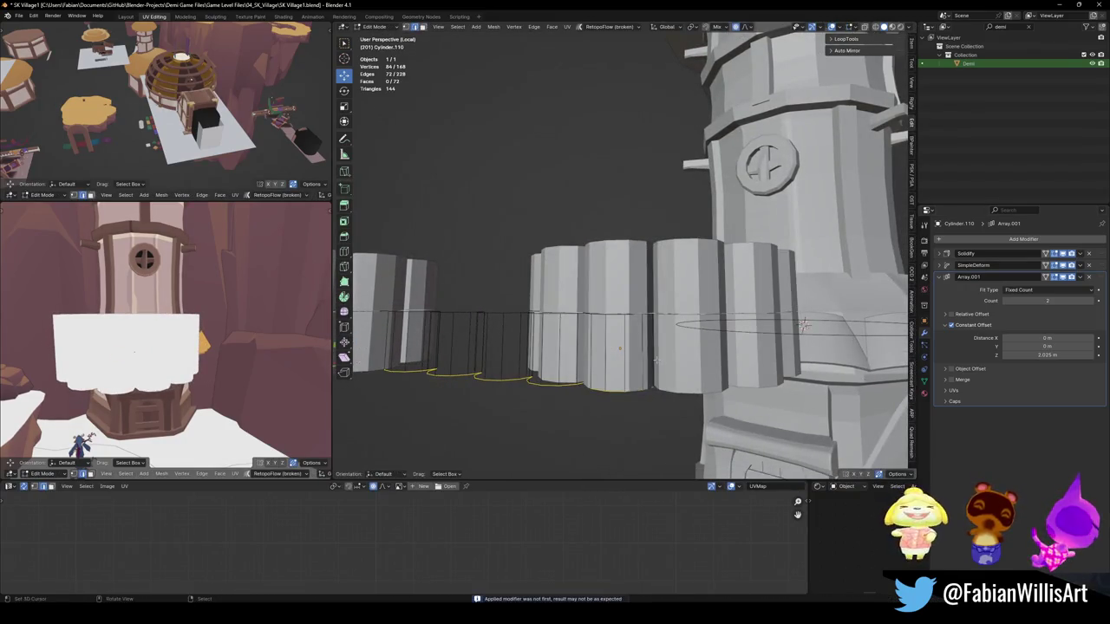
{"action": "key", "text": "Tab"}
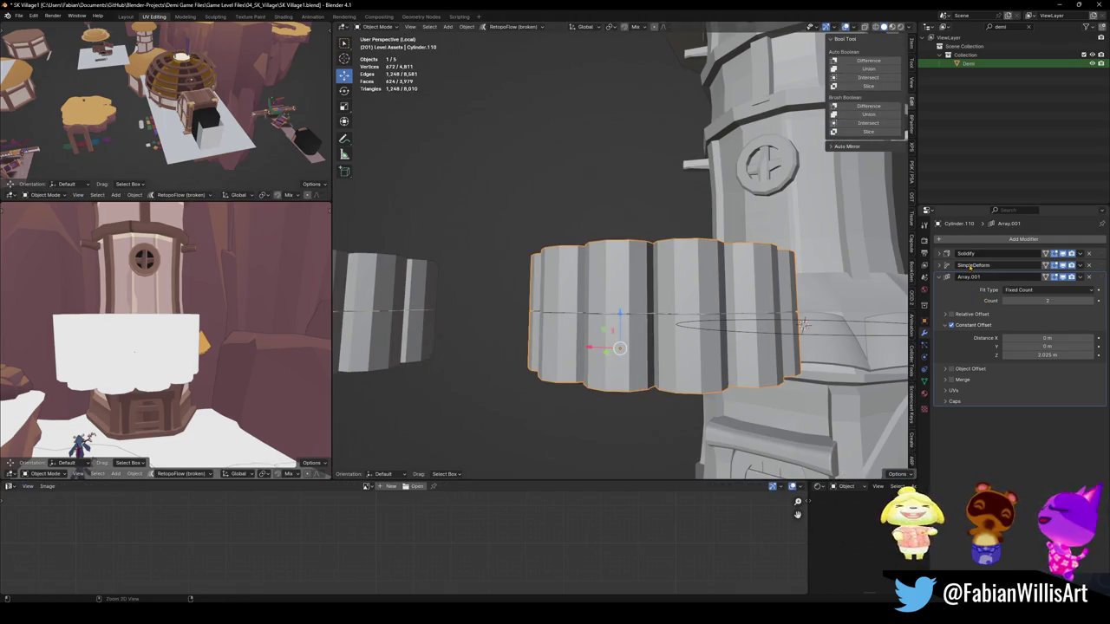
{"action": "key", "text": "ctrl+a"}
{"action": "key", "text": "Tab"}
Step: Scale the bottom edge loop outward by 1.547 with smooth proportional editing
{"action": "middle_click_drag", "start_coordinate": [780, 347], "coordinate": [796, 356]}
{"action": "key", "text": "ctrl+z"}
{"action": "key", "text": "ctrl+shift+z"}
{"action": "key", "text": "z"}
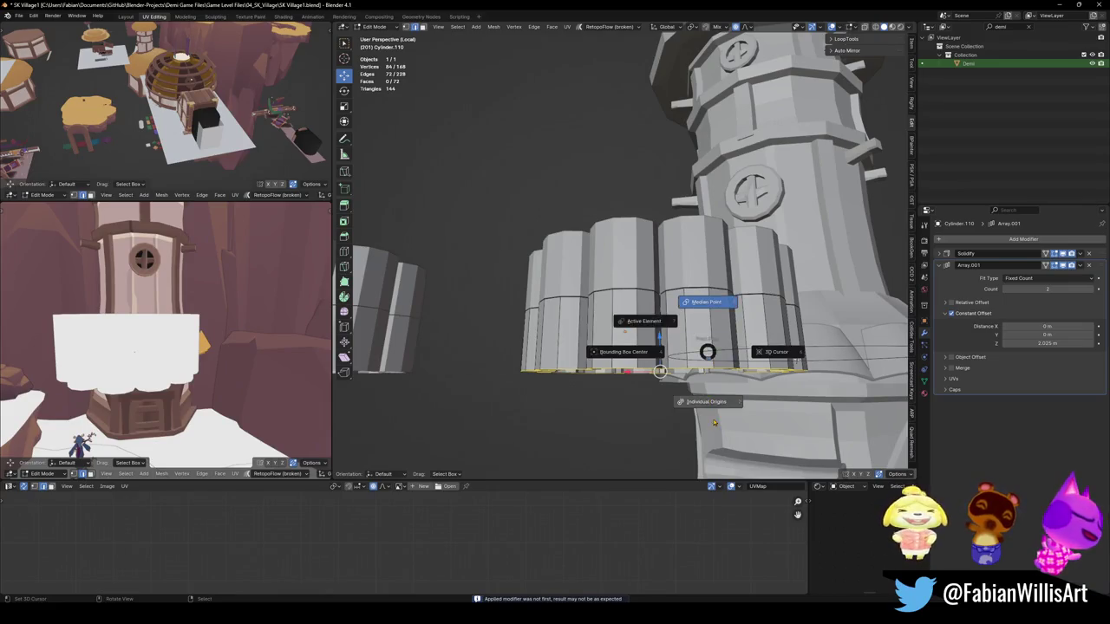
{"action": "key", "text": "s"}
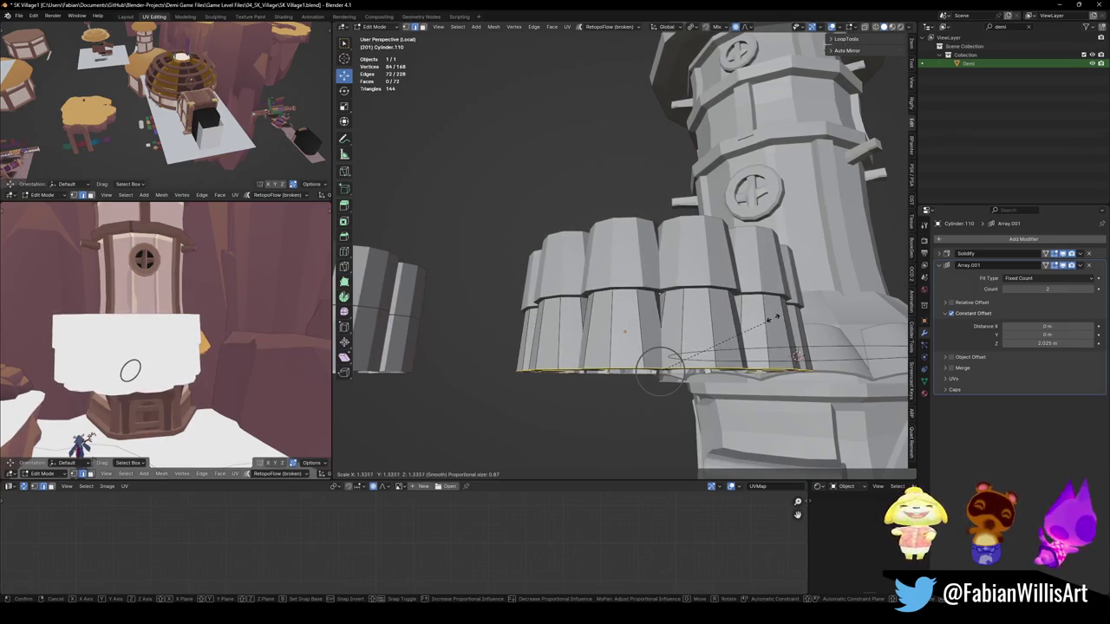
{"action": "left_click", "coordinate": [771, 321]}
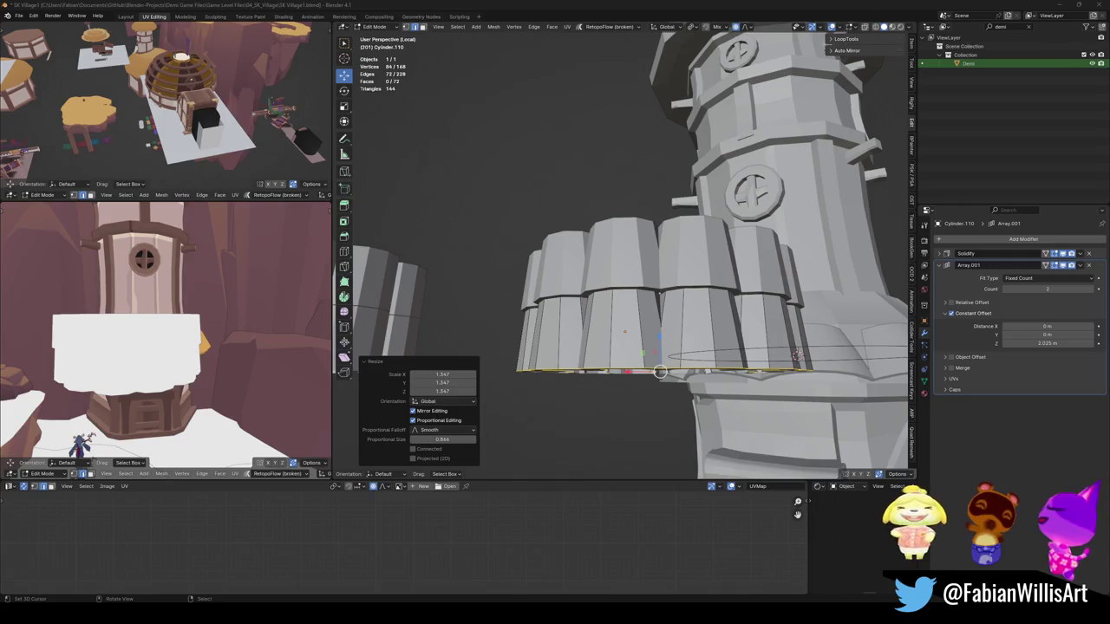
Step: Hide the Array.001 modifier, return to Object Mode and delete the ring at the tower
{"action": "middle_click_drag", "start_coordinate": [660, 371], "coordinate": [640, 381]}
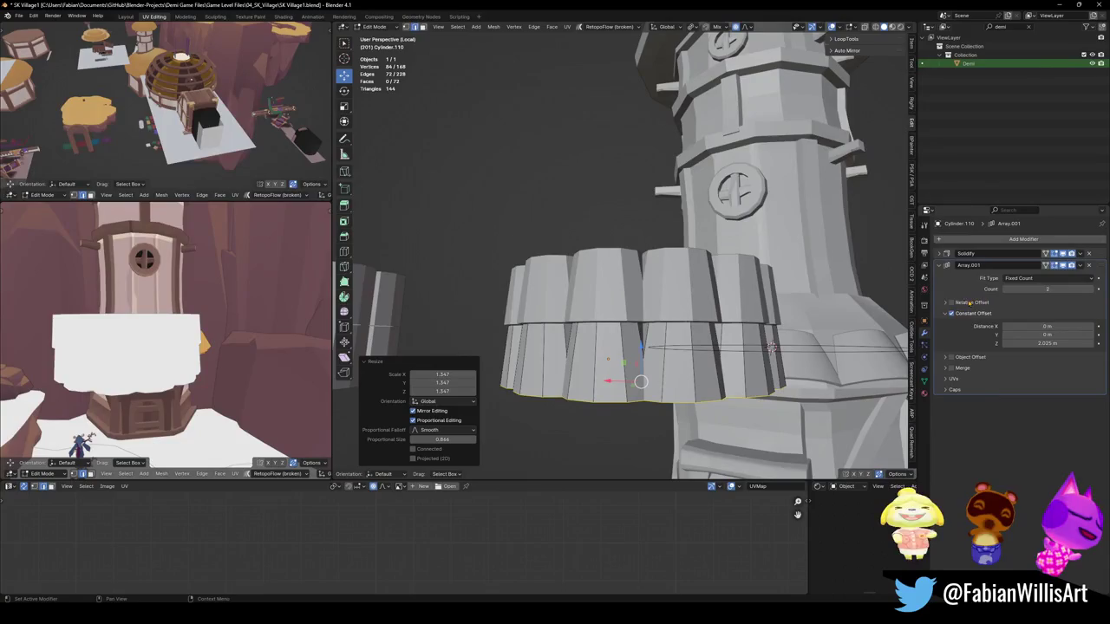
{"action": "left_click", "coordinate": [1063, 265]}
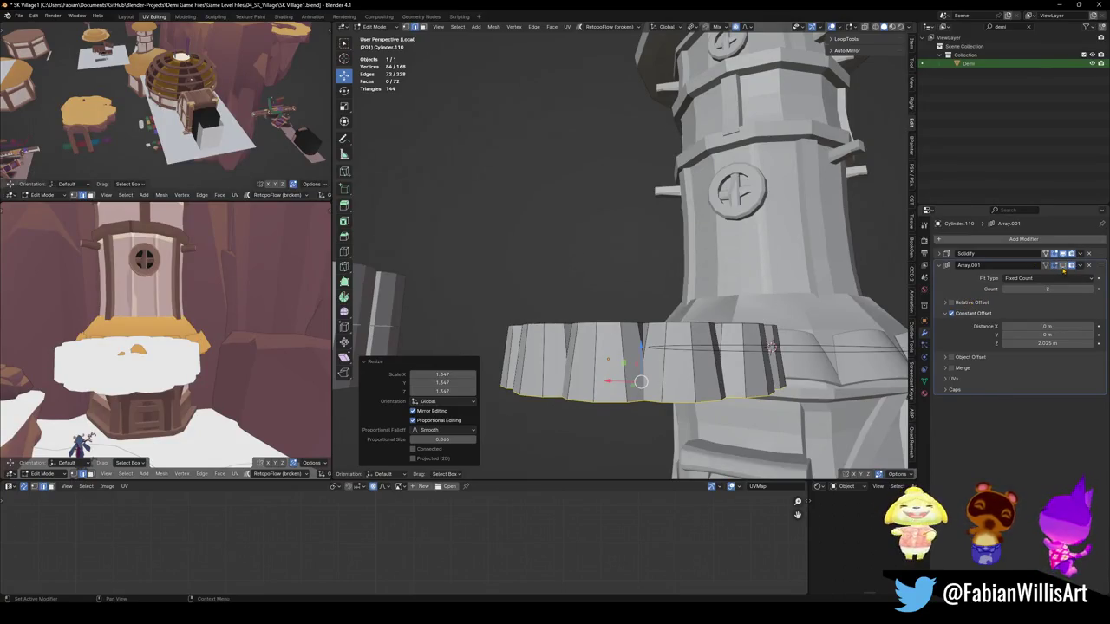
{"action": "mouse_move", "coordinate": [639, 382]}
{"action": "middle_mouse_down"}
{"action": "mouse_move", "coordinate": [635, 392]}
{"action": "mouse_move", "coordinate": [629, 313]}
{"action": "middle_mouse_up"}
{"action": "key", "text": "Tab"}
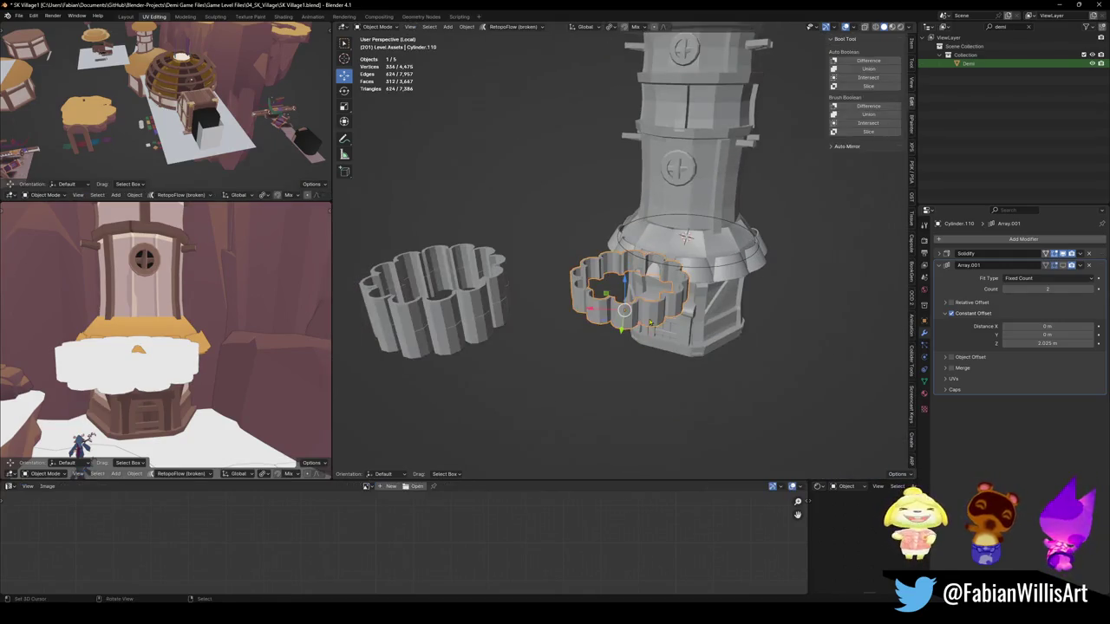
{"action": "key", "text": "Delete"}
Step: Duplicate the left ring onto the tower, remove its Array.001 modifier and enter Edit Mode
{"action": "left_click", "coordinate": [486, 299]}
{"action": "key", "text": "shift+d"}
{"action": "left_click", "coordinate": [702, 387]}
{"action": "key", "text": "KP_Decimal"}
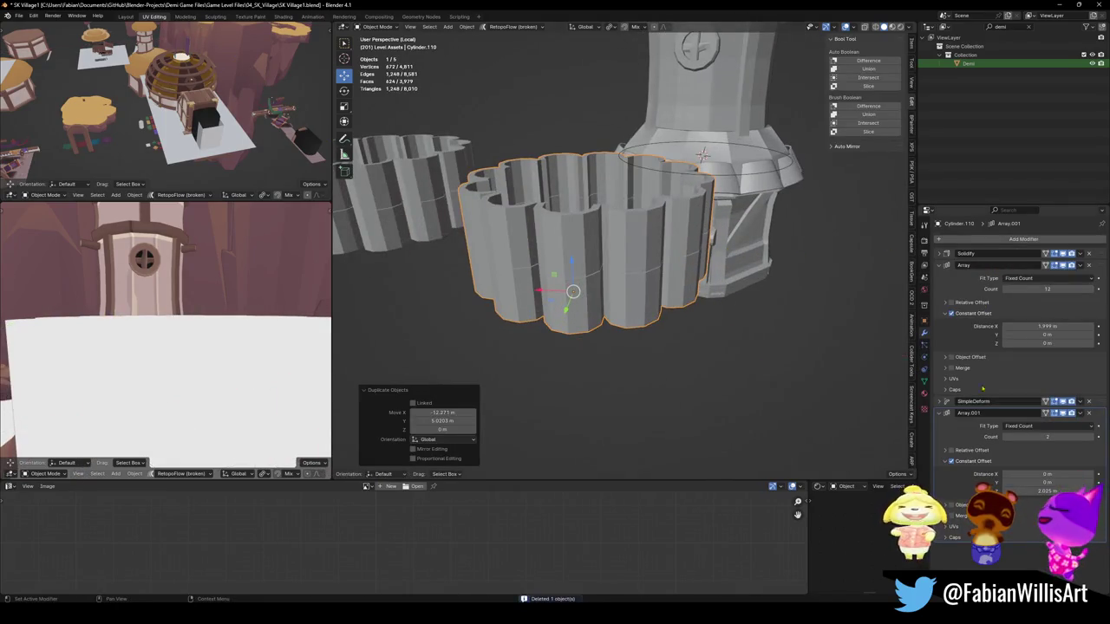
{"action": "left_click", "coordinate": [1088, 414]}
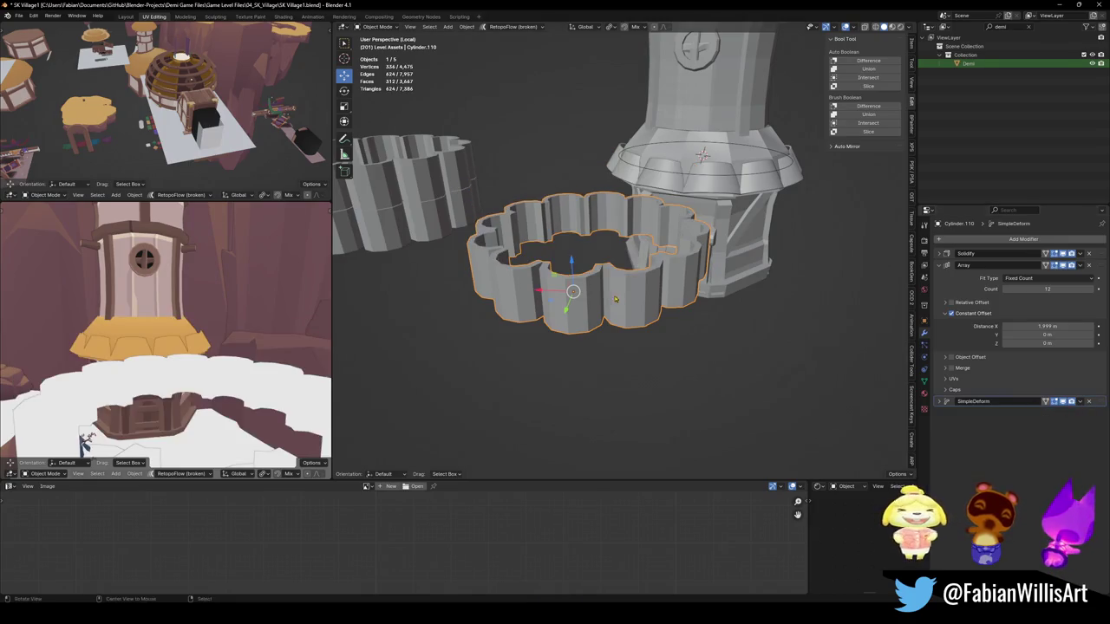
{"action": "key", "text": "Tab"}
{"action": "middle_click_drag", "start_coordinate": [617, 300], "coordinate": [570, 345]}
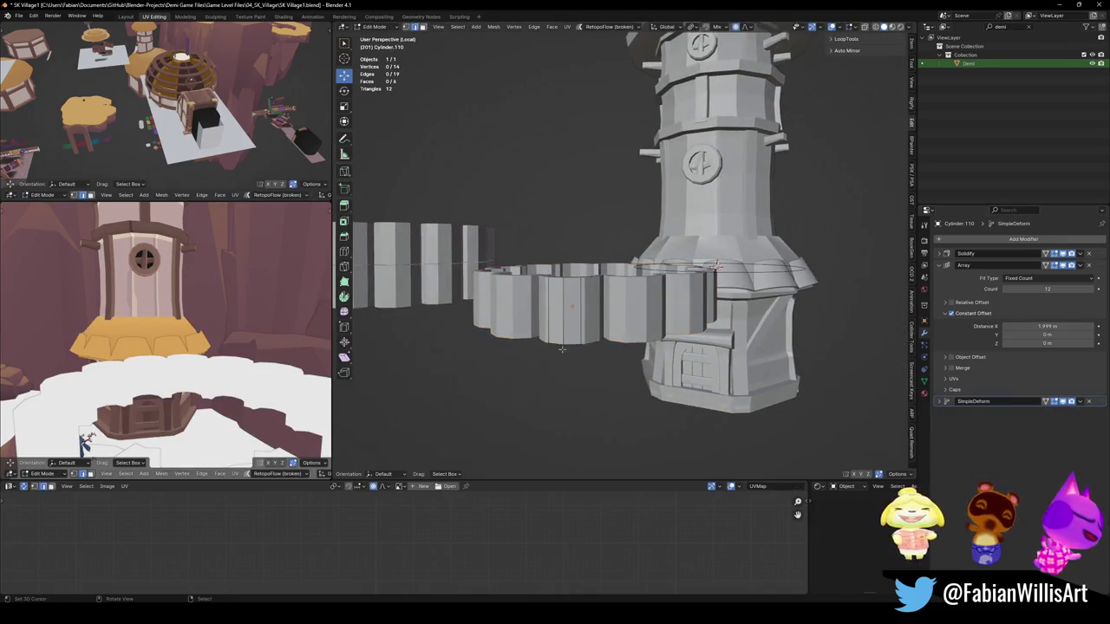
Step: Taper the ring blocks proportionally and raise them 0.40957 m along Z
{"action": "key", "text": "s"}
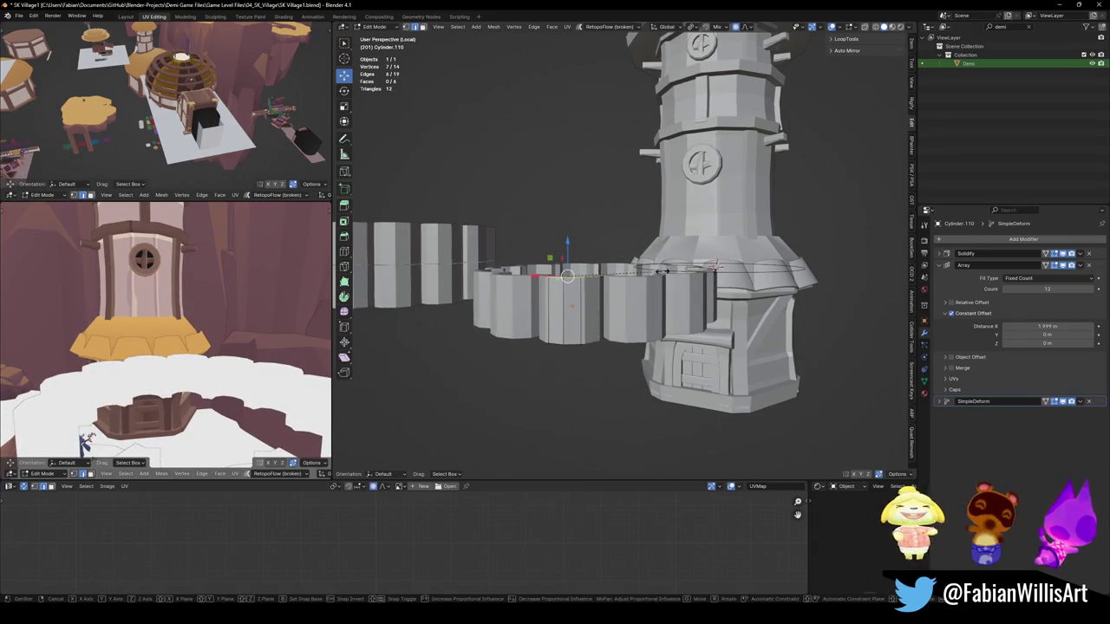
{"action": "left_click", "coordinate": [549, 289]}
{"action": "mouse_move", "coordinate": [549, 290]}
{"action": "middle_mouse_down"}
{"action": "mouse_move", "coordinate": [639, 337]}
{"action": "mouse_move", "coordinate": [622, 279]}
{"action": "middle_mouse_up"}
{"action": "key", "text": "g"}
{"action": "key", "text": "z"}
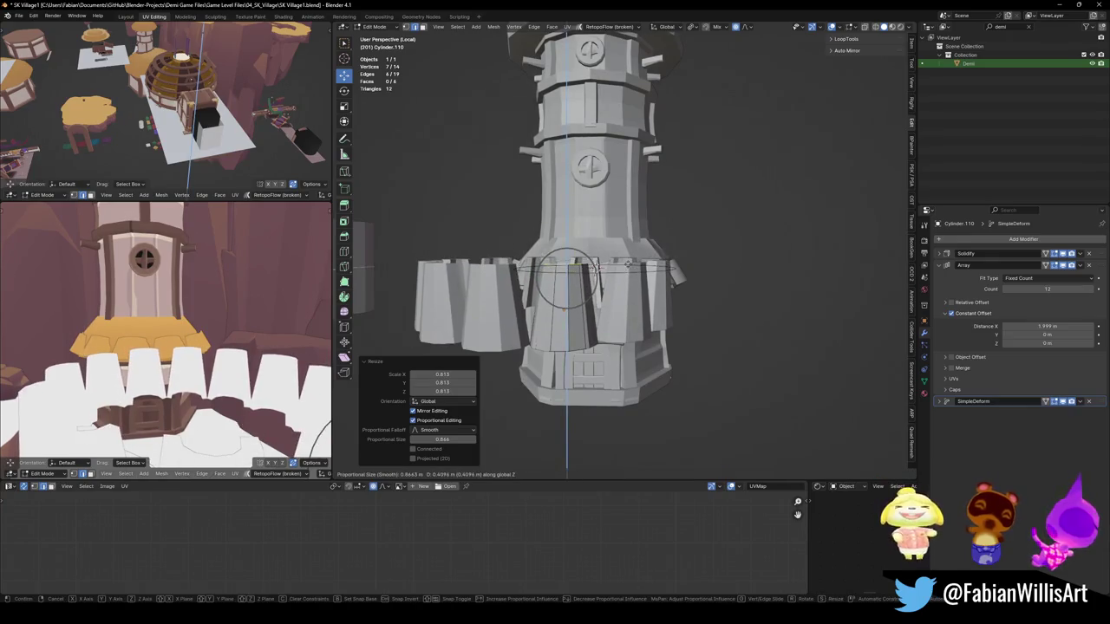
{"action": "left_click", "coordinate": [595, 267]}
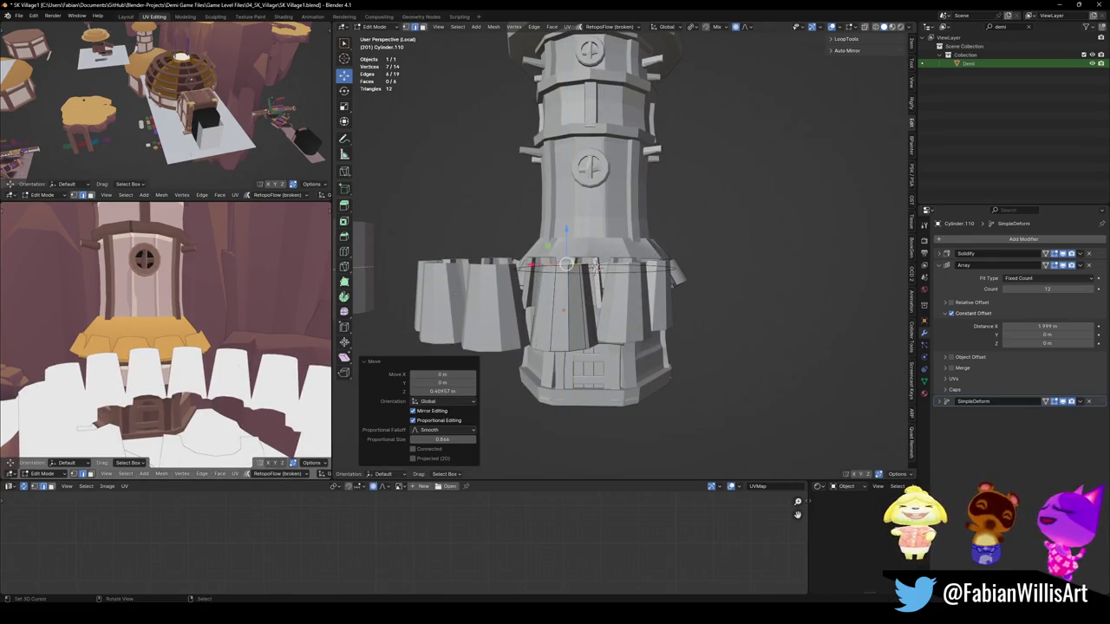
Step: Scale the ring to 1.161 and shift the blocks -0.9285 m along Y
{"action": "mouse_move", "coordinate": [593, 267]}
{"action": "middle_mouse_down"}
{"action": "mouse_move", "coordinate": [655, 288]}
{"action": "mouse_move", "coordinate": [607, 287]}
{"action": "middle_mouse_up"}
{"action": "key", "text": "s"}
{"action": "left_click", "coordinate": [662, 265]}
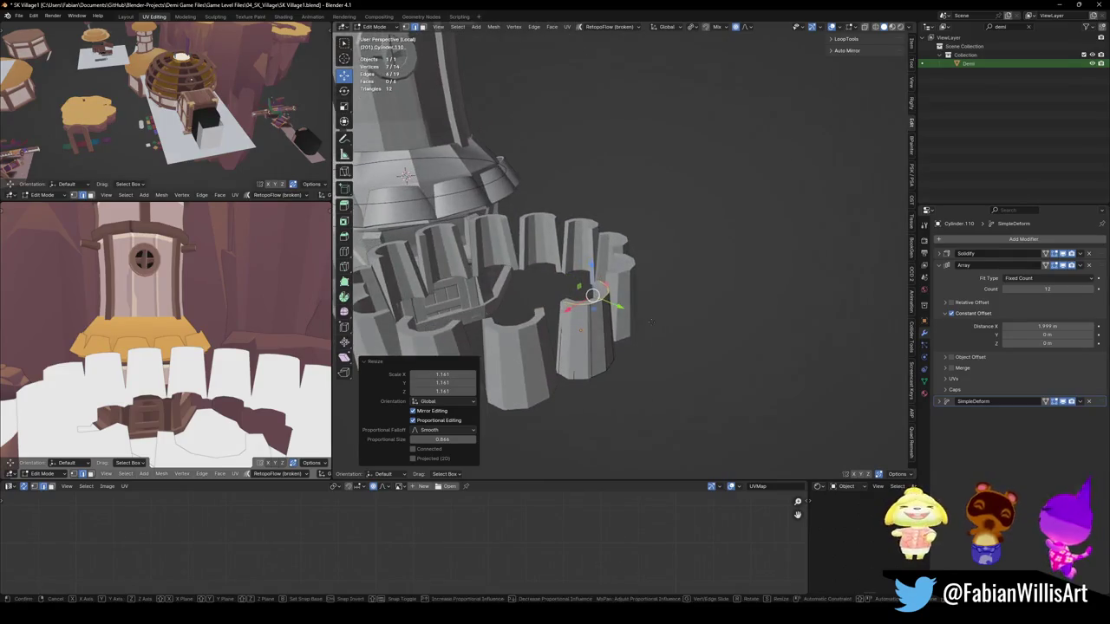
{"action": "key", "text": "g"}
{"action": "key", "text": "y"}
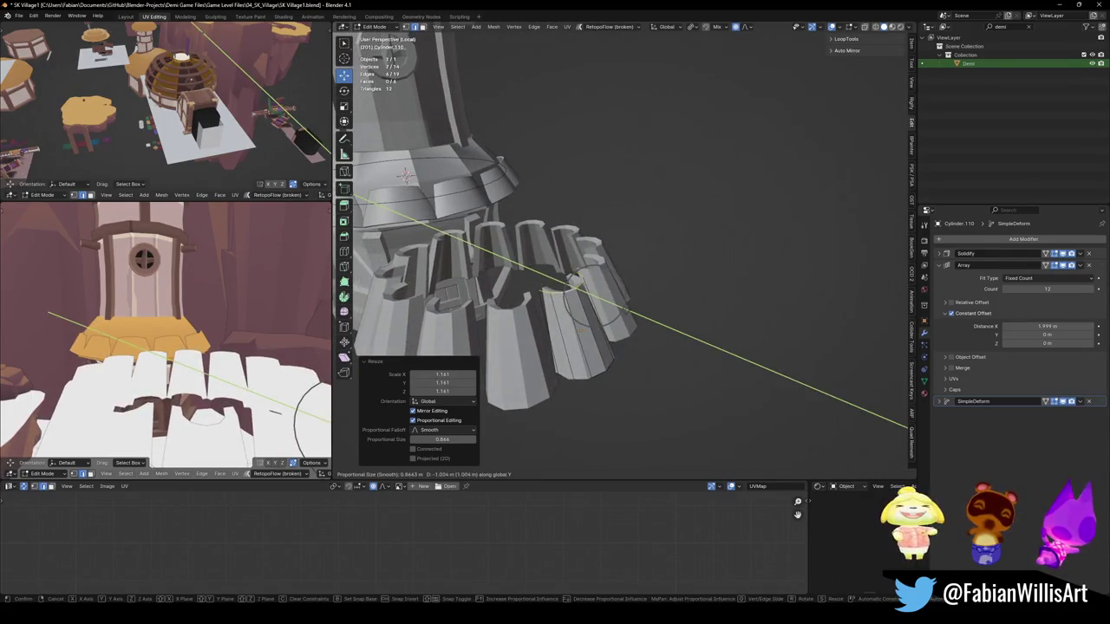
{"action": "left_click", "coordinate": [607, 299]}
Step: Tilt the blocks about X, widen the ring by 1.517, and return to Object Mode
{"action": "mouse_move", "coordinate": [607, 299]}
{"action": "middle_mouse_down"}
{"action": "mouse_move", "coordinate": [565, 278]}
{"action": "mouse_move", "coordinate": [655, 310]}
{"action": "mouse_move", "coordinate": [570, 267]}
{"action": "middle_mouse_up"}
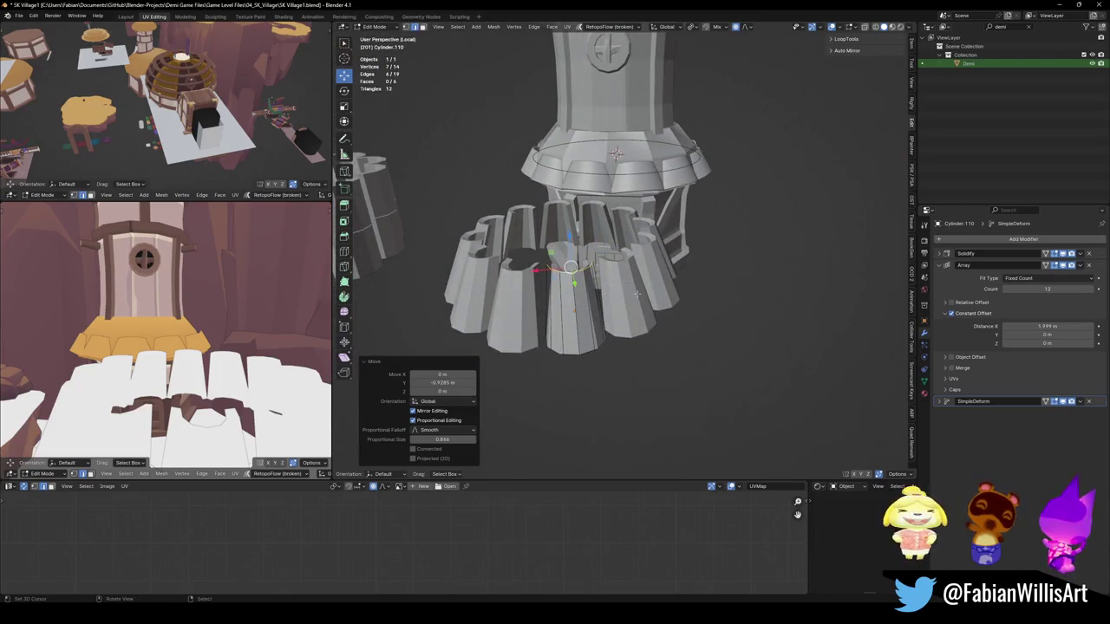
{"action": "key", "text": "r"}
{"action": "key", "text": "x"}
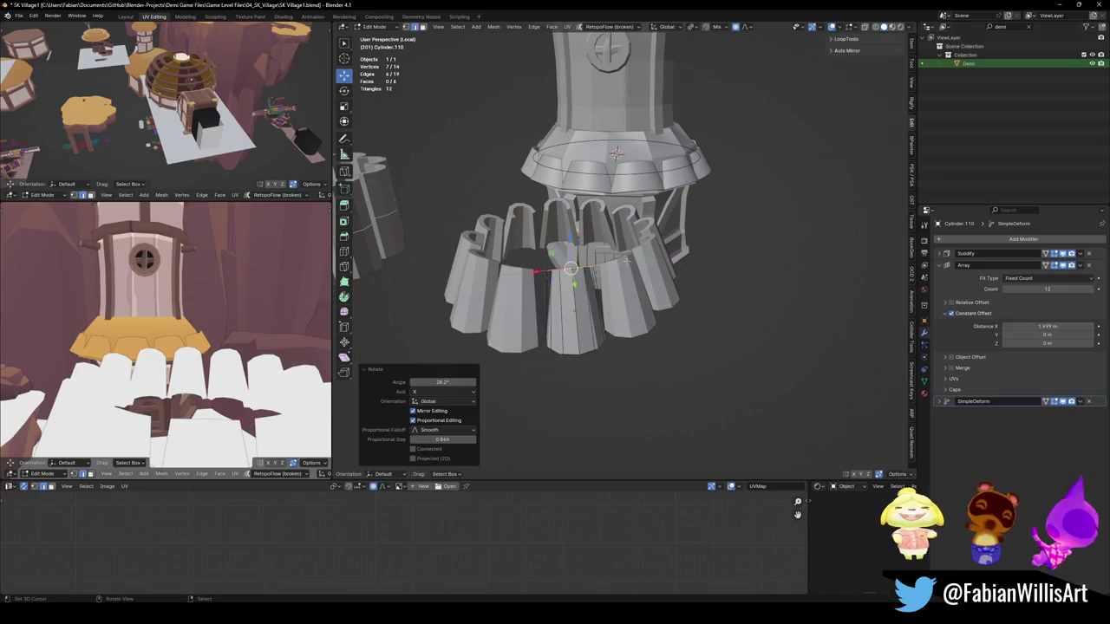
{"action": "middle_click_drag", "start_coordinate": [627, 262], "coordinate": [633, 272]}
{"action": "key", "text": "s"}
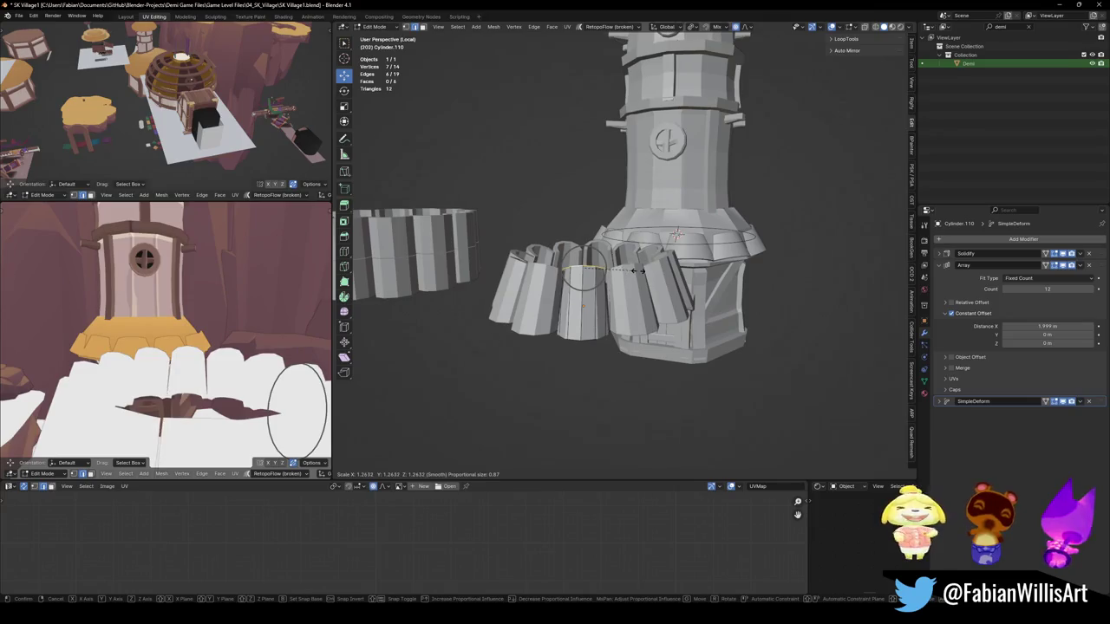
{"action": "left_click", "coordinate": [657, 269]}
{"action": "mouse_move", "coordinate": [657, 270]}
{"action": "middle_mouse_down"}
{"action": "mouse_move", "coordinate": [604, 315]}
{"action": "mouse_move", "coordinate": [623, 249]}
{"action": "mouse_move", "coordinate": [645, 280]}
{"action": "mouse_move", "coordinate": [639, 328]}
{"action": "mouse_move", "coordinate": [504, 306]}
{"action": "mouse_move", "coordinate": [645, 339]}
{"action": "middle_mouse_up"}
{"action": "key", "text": "Tab"}
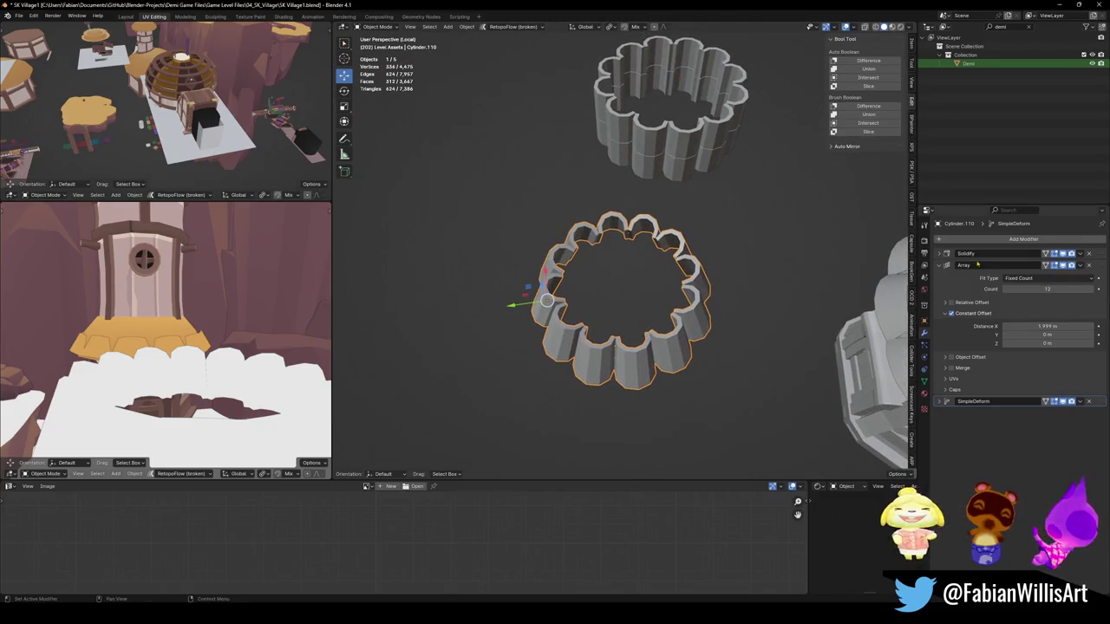
Step: Try applying the Solidify, Array and SimpleDeform modifiers, then undo to restore the scalloped ring
{"action": "key", "text": "ctrl+a"}
{"action": "key", "text": "ctrl+a"}
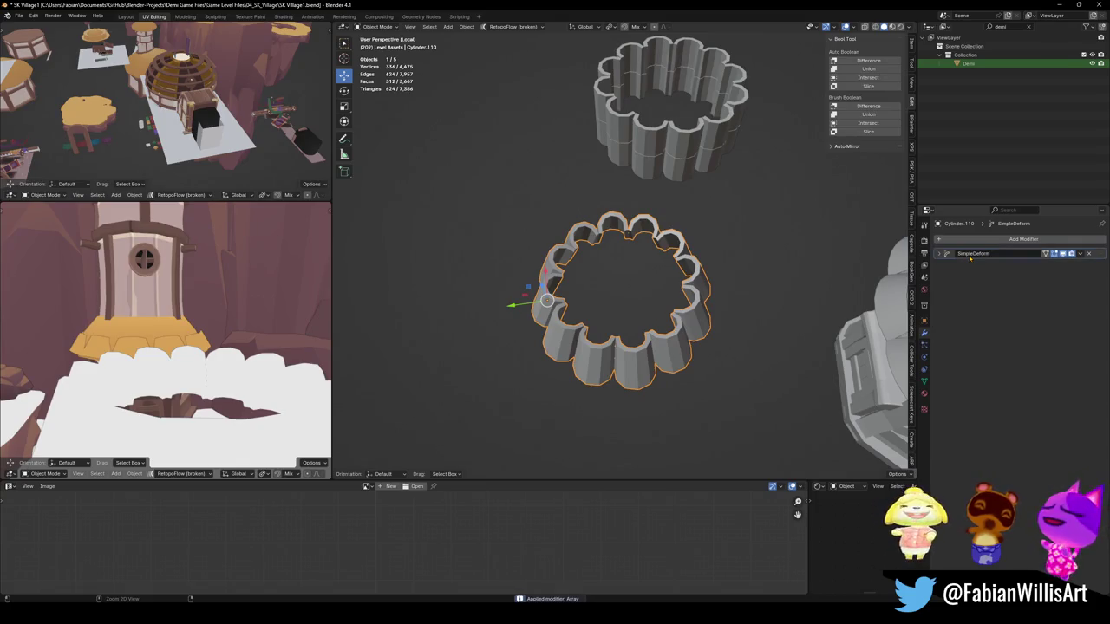
{"action": "key", "text": "ctrl+a"}
{"action": "key", "text": "Tab"}
{"action": "key", "text": "ctrl+Tab"}
{"action": "key", "text": "q"}
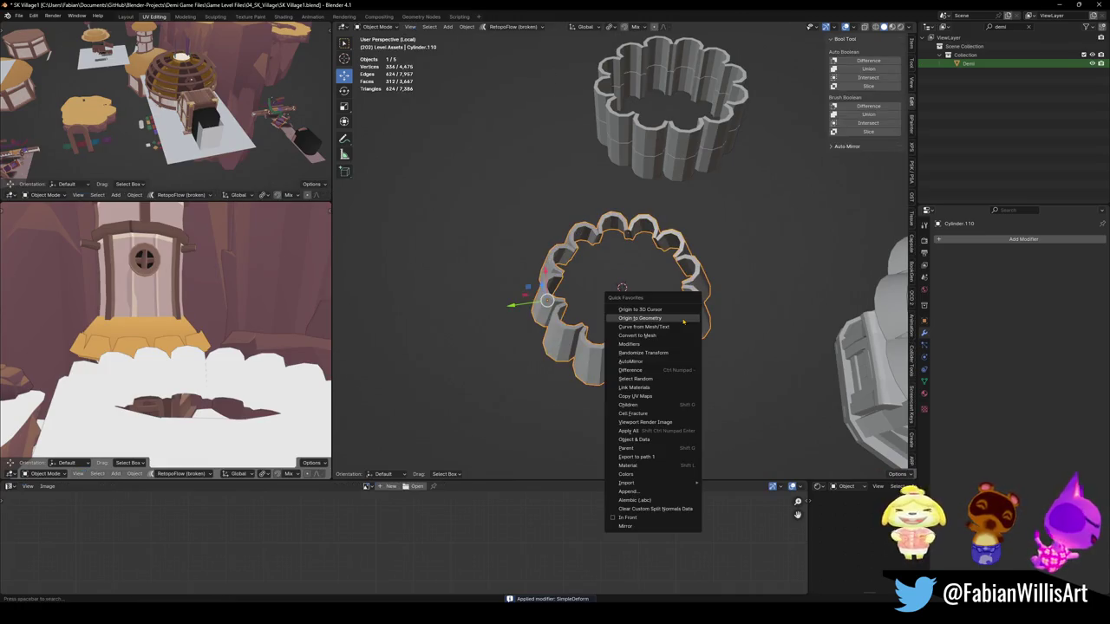
{"action": "key", "text": "Escape"}
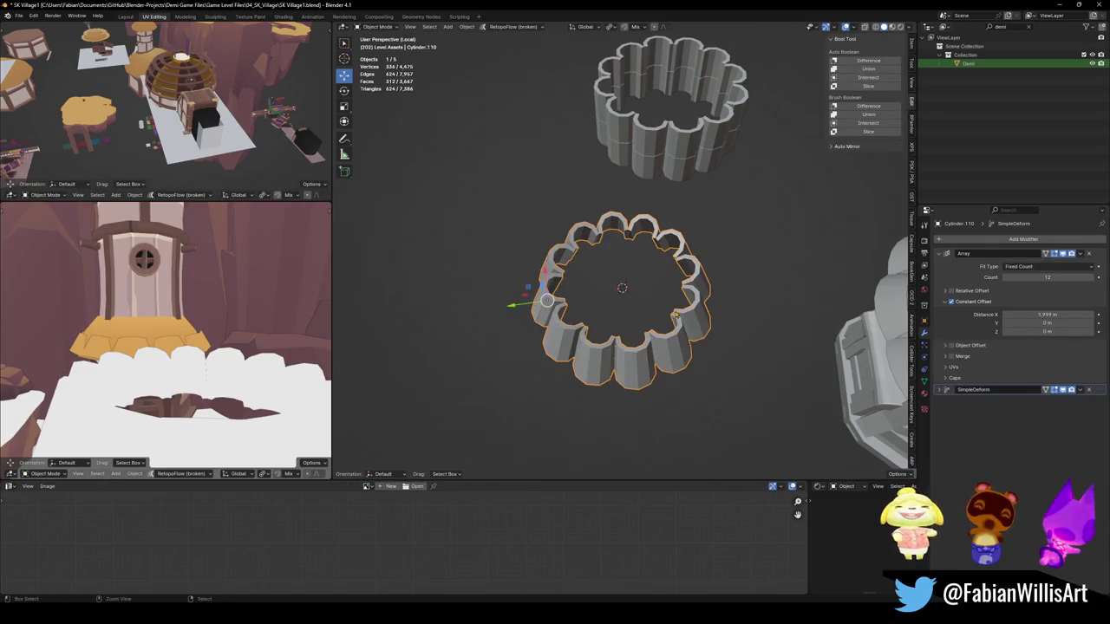
{"action": "key", "text": "Tab"}
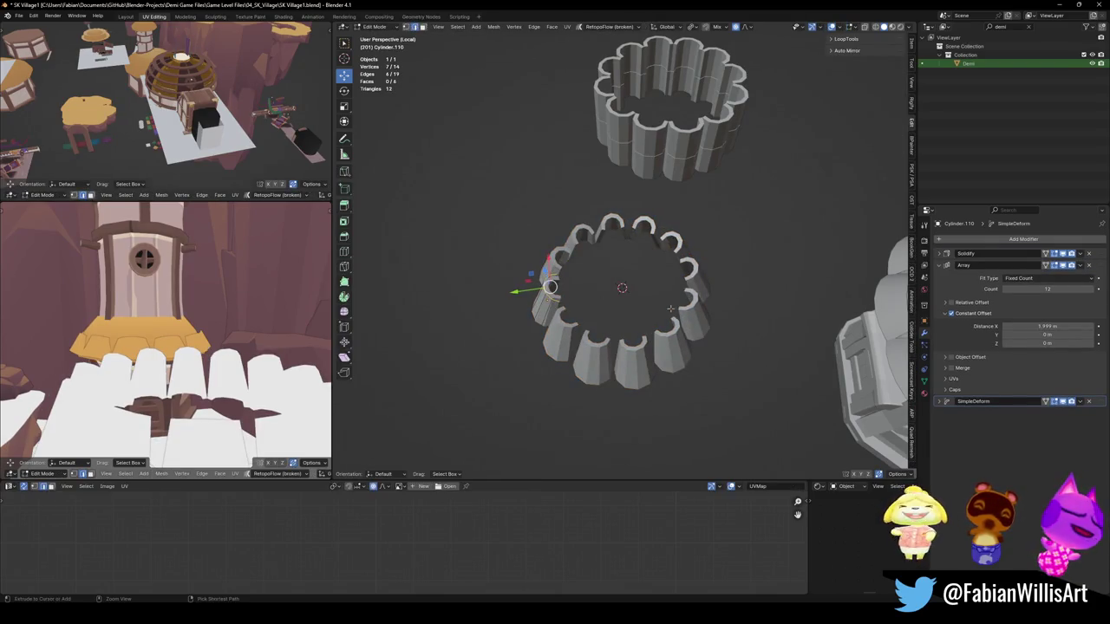
{"action": "key", "text": "ctrl+shift+z"}
{"action": "key", "text": "Tab"}
Step: Add a Plain Axes empty at the centre of the ring
{"action": "middle_click_drag", "start_coordinate": [661, 311], "coordinate": [624, 347]}
{"action": "key", "text": "q"}
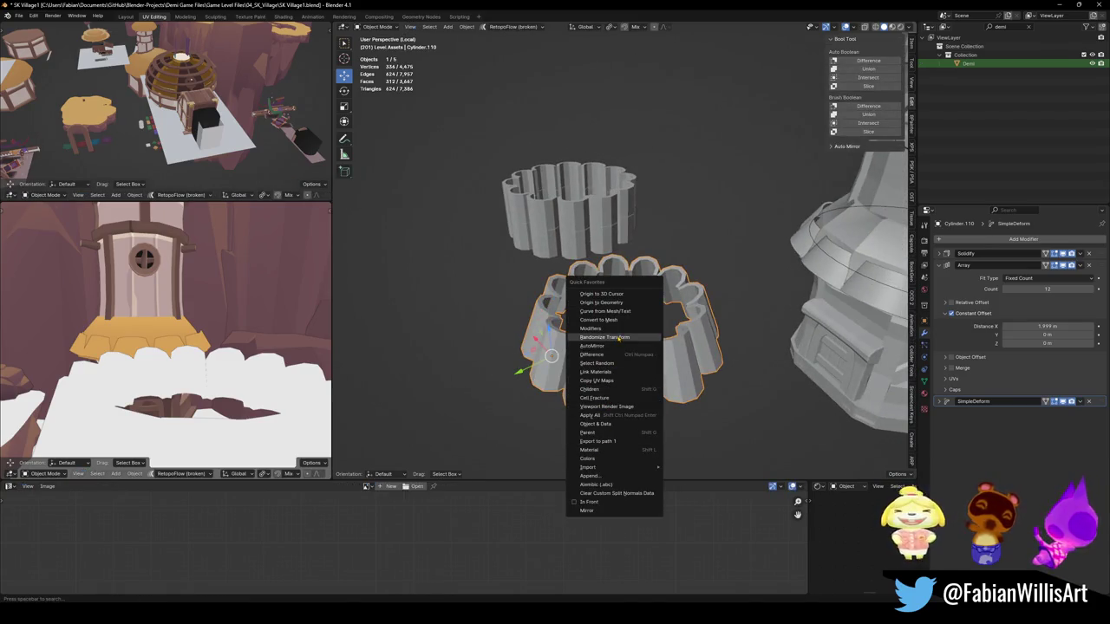
{"action": "key", "text": "Escape"}
{"action": "key", "text": "shift+a"}
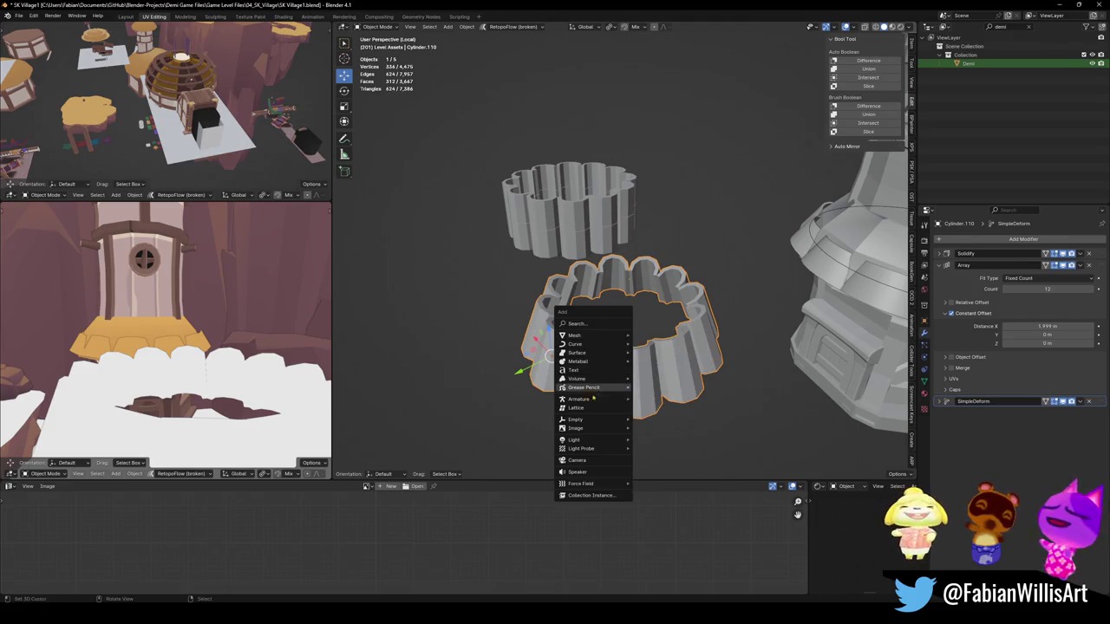
{"action": "mouse_move", "coordinate": [576, 419]}
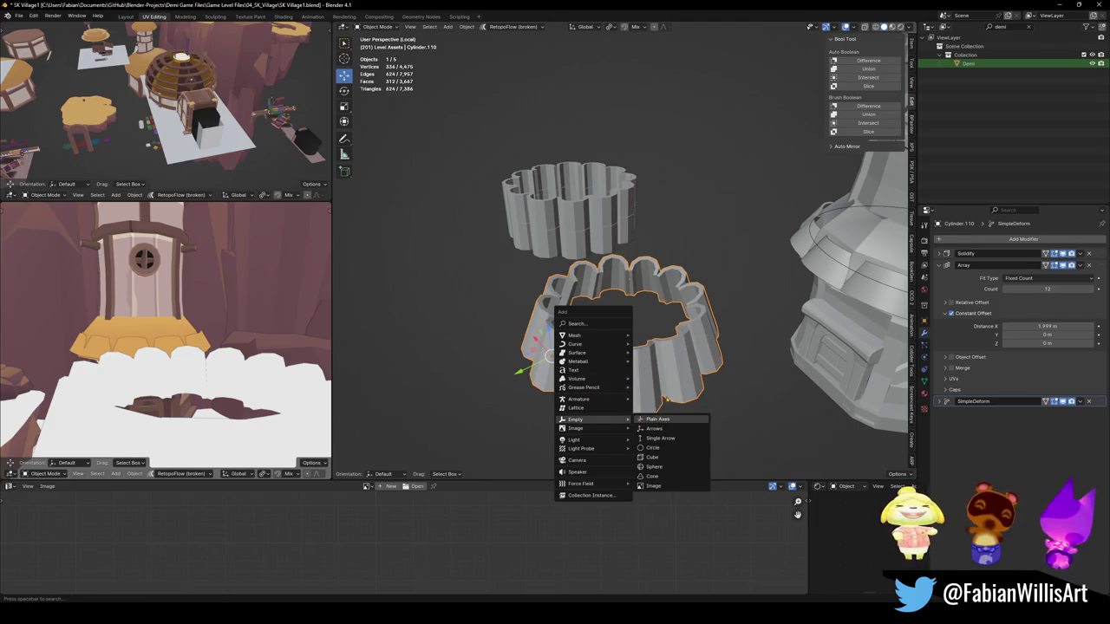
{"action": "left_click", "coordinate": [658, 419]}
Step: Select the lower scalloped ring, first together with the empty, then on its own
{"action": "key", "text": "ctrl+z"}
{"action": "left_click", "coordinate": [551, 356]}
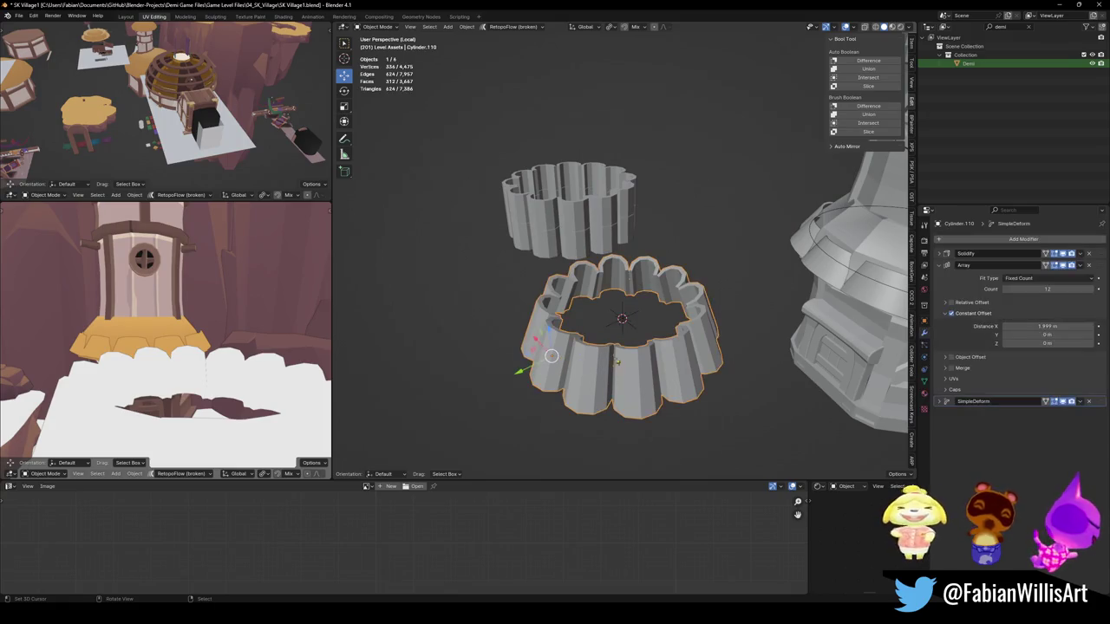
{"action": "left_click", "coordinate": [634, 327], "text": "shift"}
{"action": "key", "text": "alt+a"}
{"action": "left_click", "coordinate": [584, 388]}
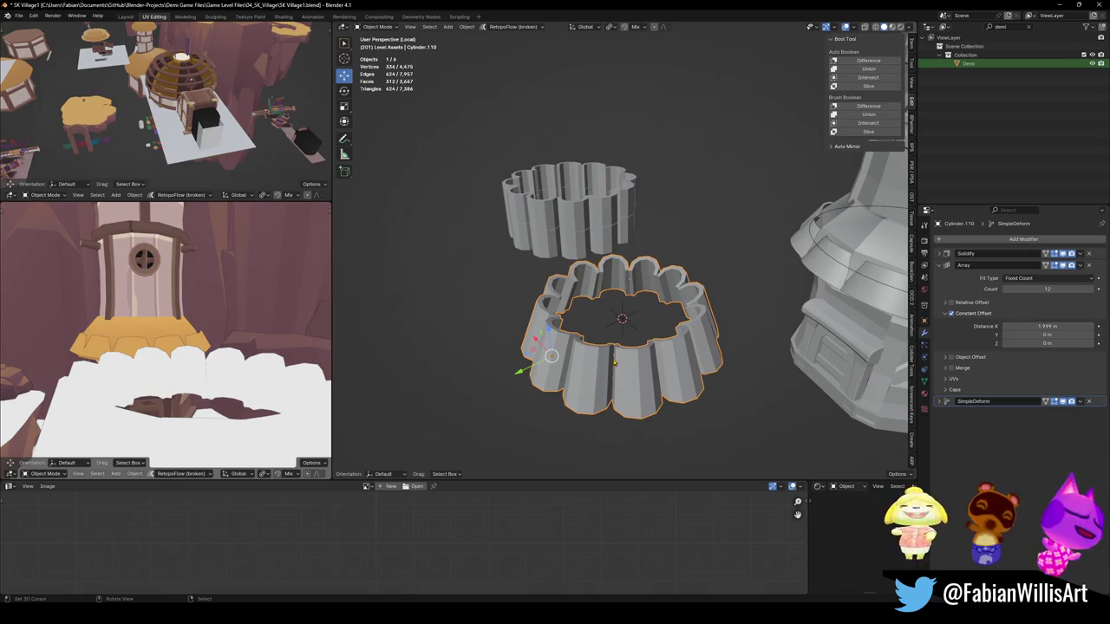
Step: Parent the ring to the empty with Keep Transform and save the file
{"action": "left_click", "coordinate": [631, 322], "text": "shift"}
{"action": "key", "text": "ctrl+p"}
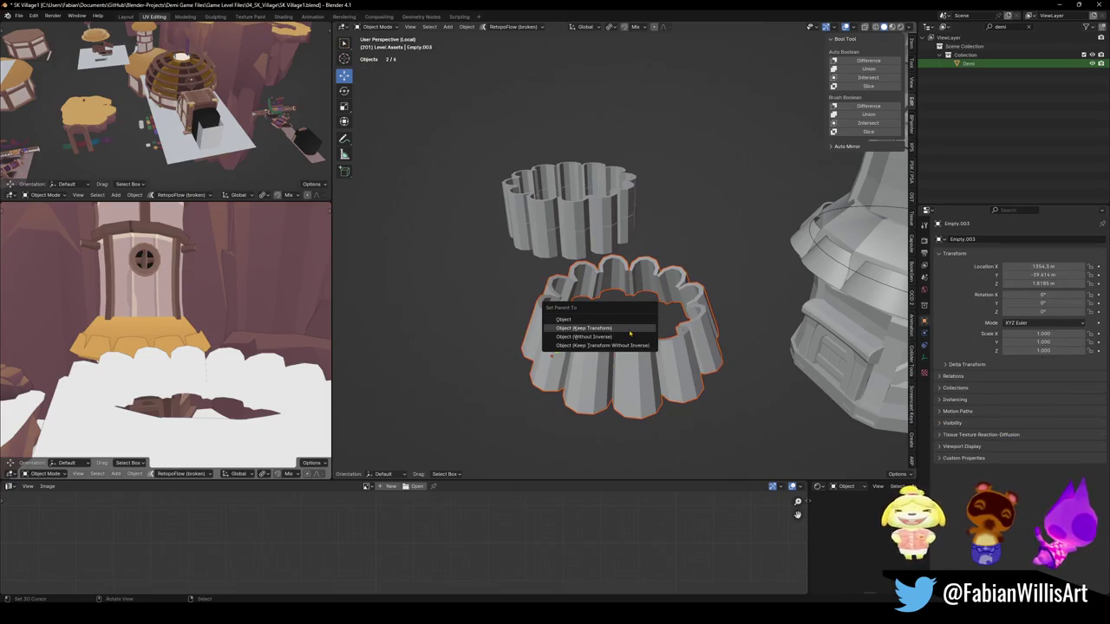
{"action": "left_click", "coordinate": [636, 320]}
{"action": "left_click", "coordinate": [623, 320]}
{"action": "key", "text": "ctrl+s"}
Step: Duplicate the ring and empty, raise the copy along Z, and twist it about -14° around Z
{"action": "left_click", "coordinate": [622, 320]}
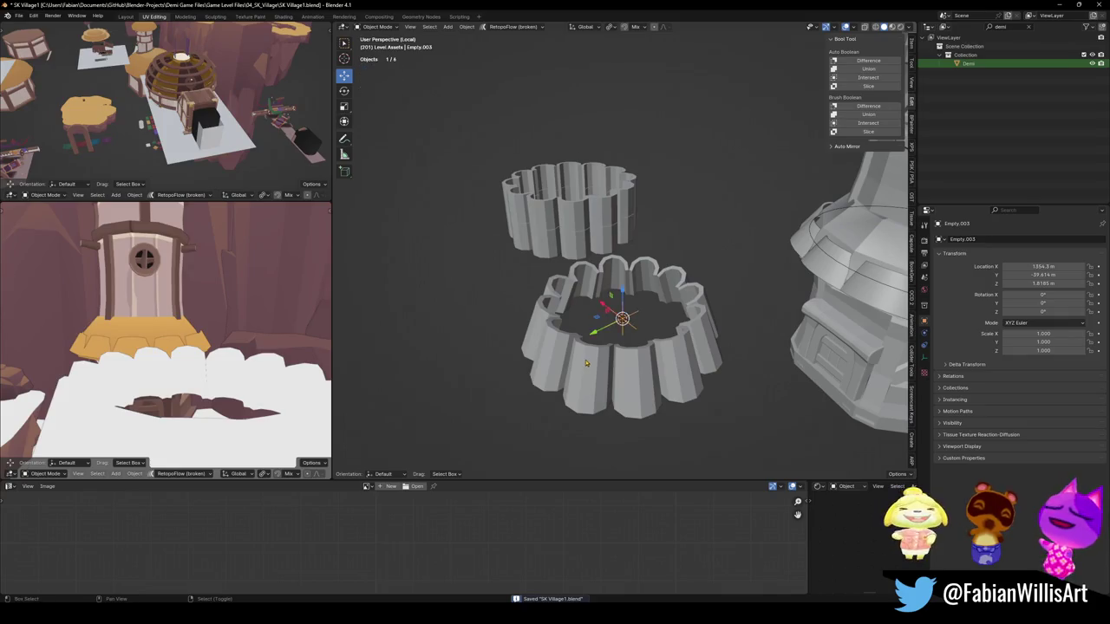
{"action": "key", "text": "shift+d"}
{"action": "key", "text": "z"}
{"action": "left_click", "coordinate": [622, 320]}
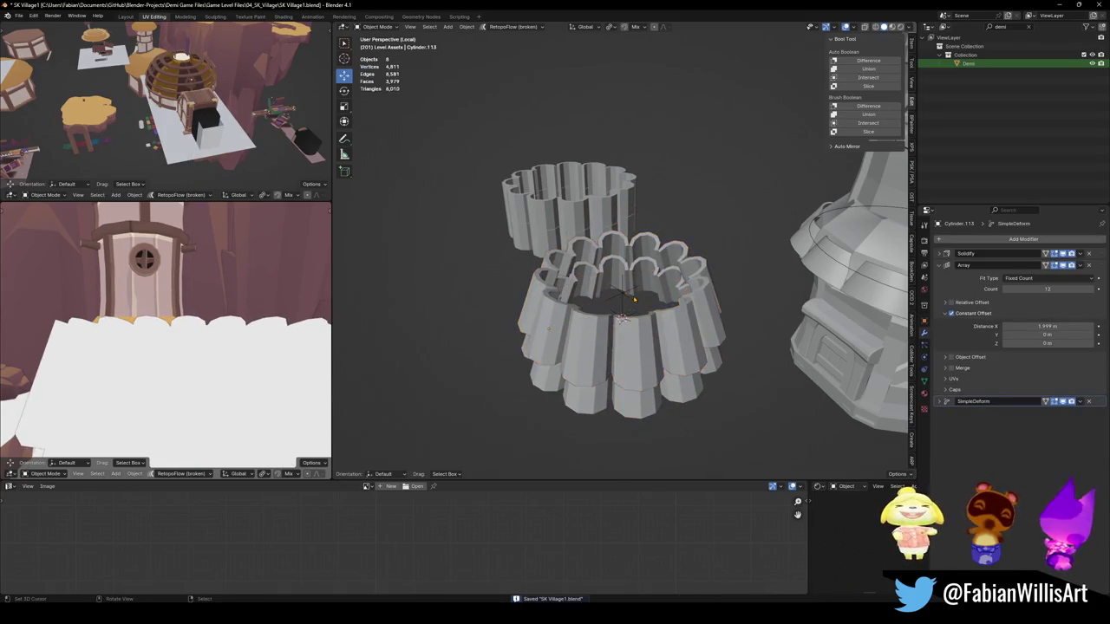
{"action": "left_click", "coordinate": [623, 295]}
{"action": "key", "text": "r"}
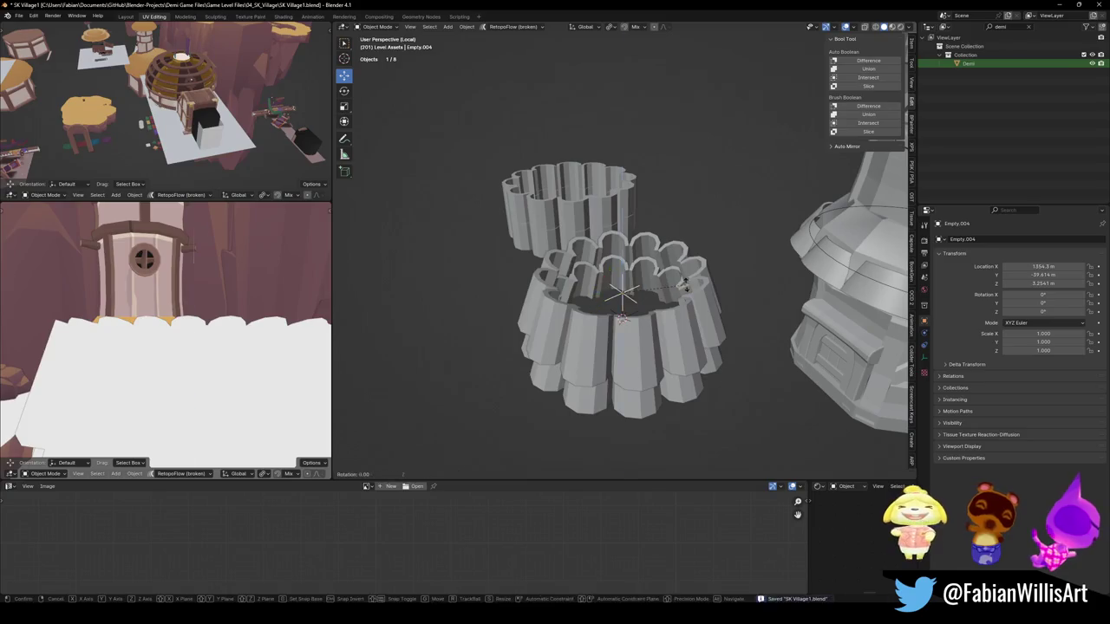
{"action": "key", "text": "z"}
{"action": "key", "text": "Escape"}
{"action": "middle_click_drag", "start_coordinate": [682, 286], "coordinate": [735, 309]}
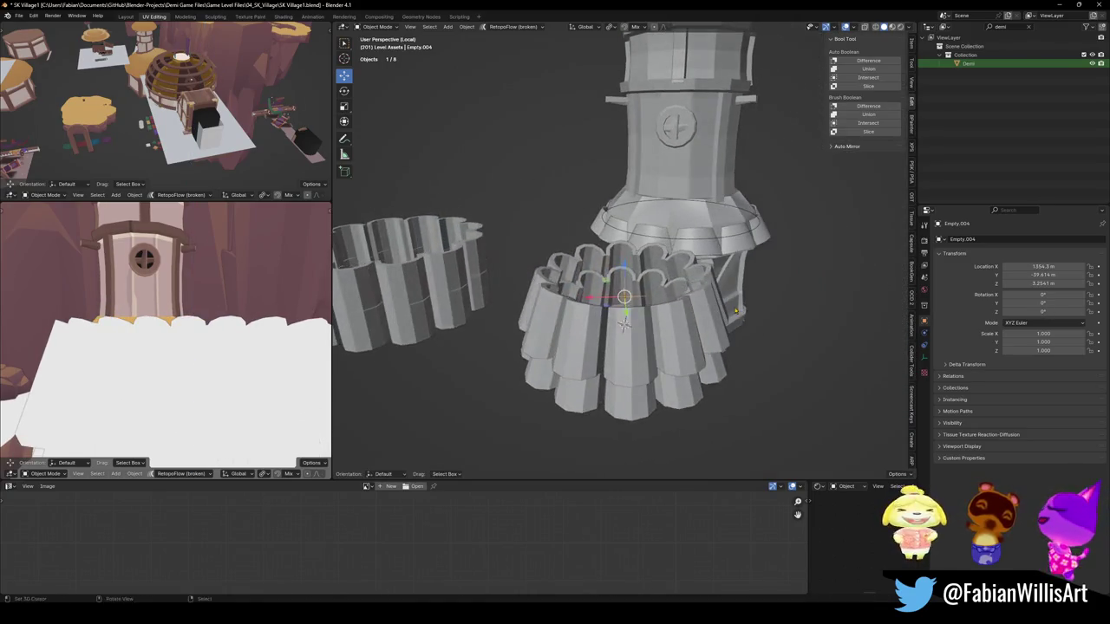
{"action": "key", "text": "r"}
{"action": "key", "text": "z"}
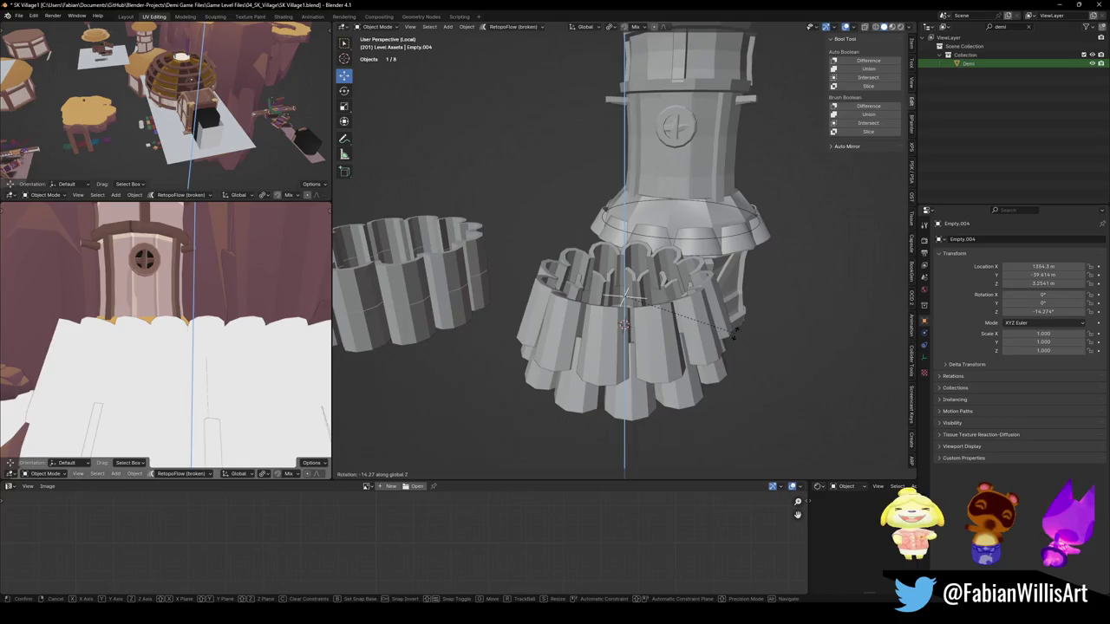
{"action": "left_click", "coordinate": [736, 333]}
Step: Shrink the upper tier to about 0.887 and open the Cylinder.113 mesh for editing
{"action": "mouse_move", "coordinate": [735, 333]}
{"action": "middle_mouse_down"}
{"action": "mouse_move", "coordinate": [698, 334]}
{"action": "mouse_move", "coordinate": [627, 310]}
{"action": "middle_mouse_up"}
{"action": "key", "text": "s"}
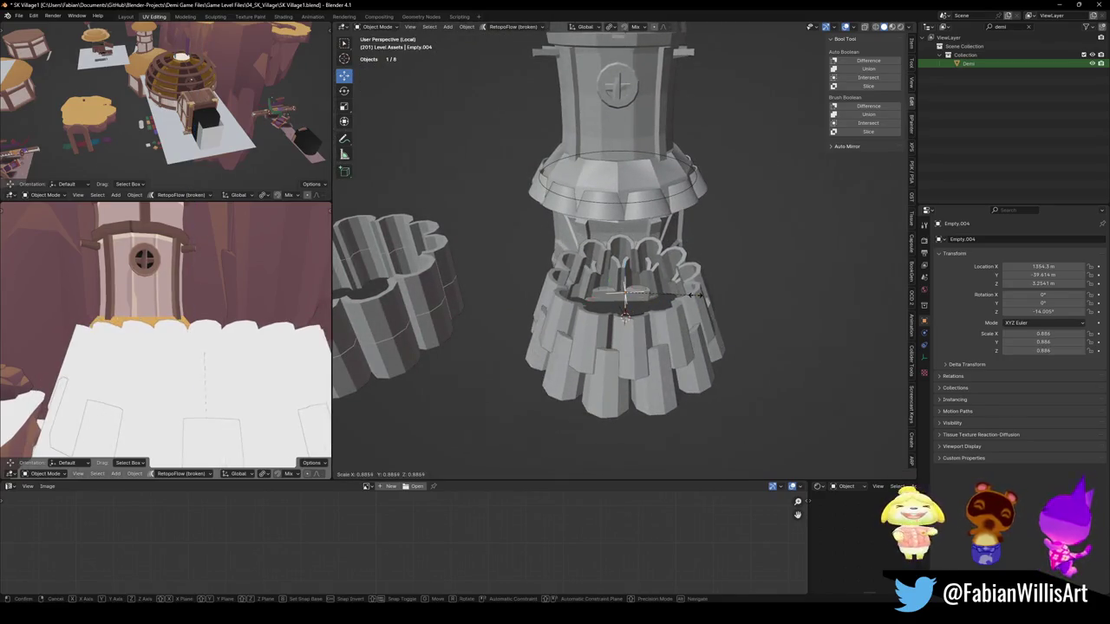
{"action": "left_click", "coordinate": [696, 295]}
{"action": "middle_click_drag", "start_coordinate": [696, 296], "coordinate": [693, 260]}
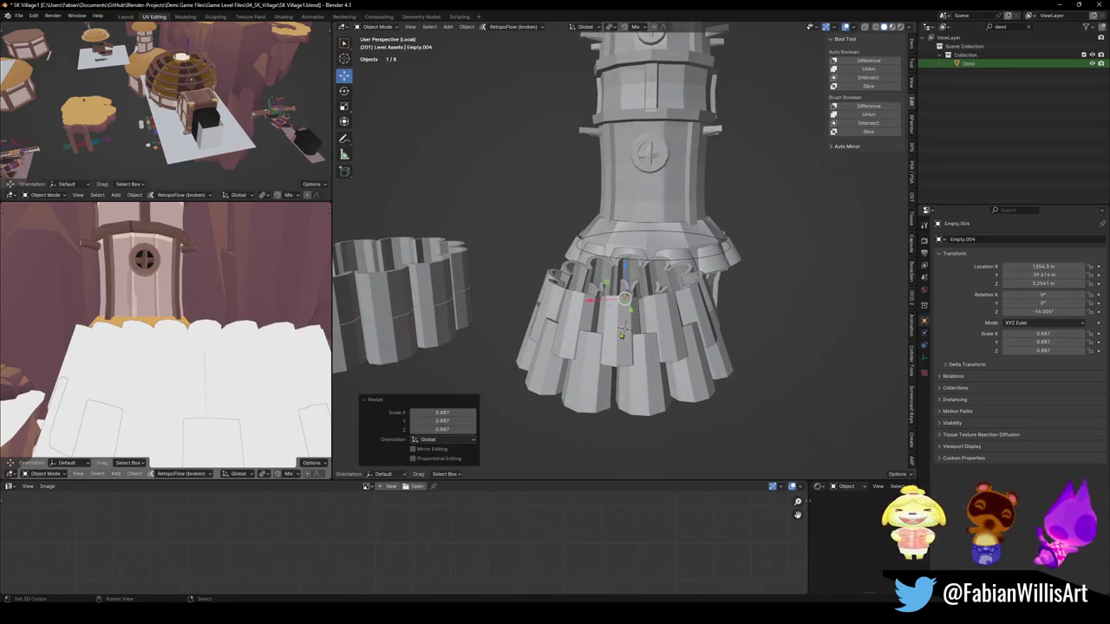
{"action": "left_click", "coordinate": [622, 330]}
{"action": "key", "text": "Tab"}
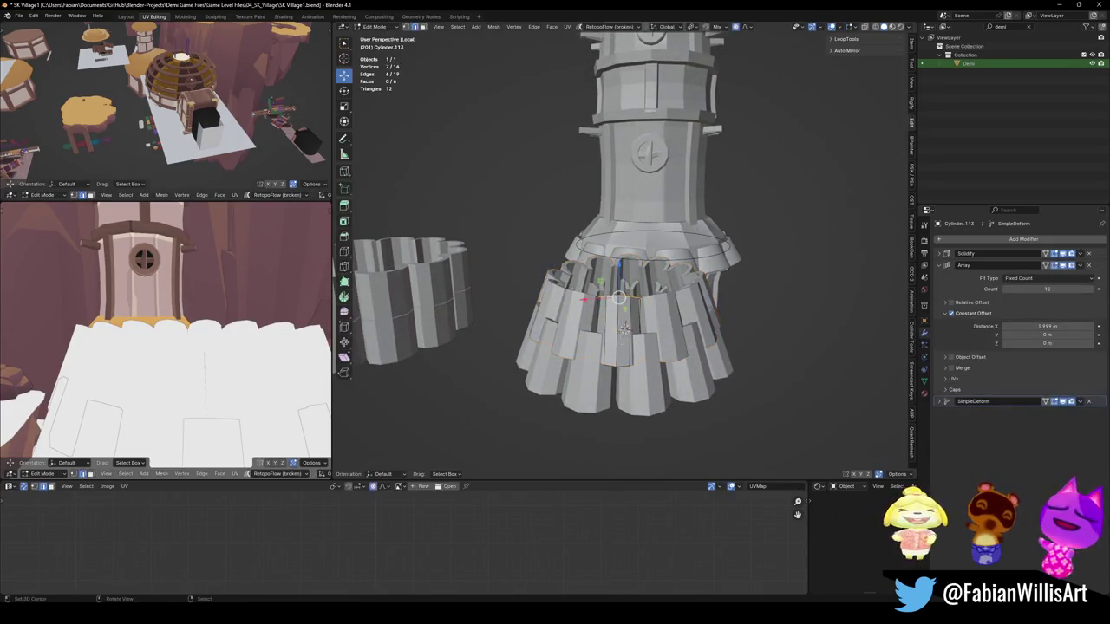
Step: Set transform orientation to Normal and push the panel edge 0.5959 m along its normal
{"action": "middle_click_drag", "start_coordinate": [622, 330], "coordinate": [619, 311]}
{"action": "mouse_move", "coordinate": [654, 351]}
{"action": "middle_mouse_down"}
{"action": "mouse_move", "coordinate": [636, 379]}
{"action": "mouse_move", "coordinate": [556, 353]}
{"action": "middle_mouse_up"}
{"action": "key", "text": "comma"}
{"action": "left_click", "coordinate": [637, 438]}
{"action": "key", "text": "g"}
{"action": "key", "text": "z"}
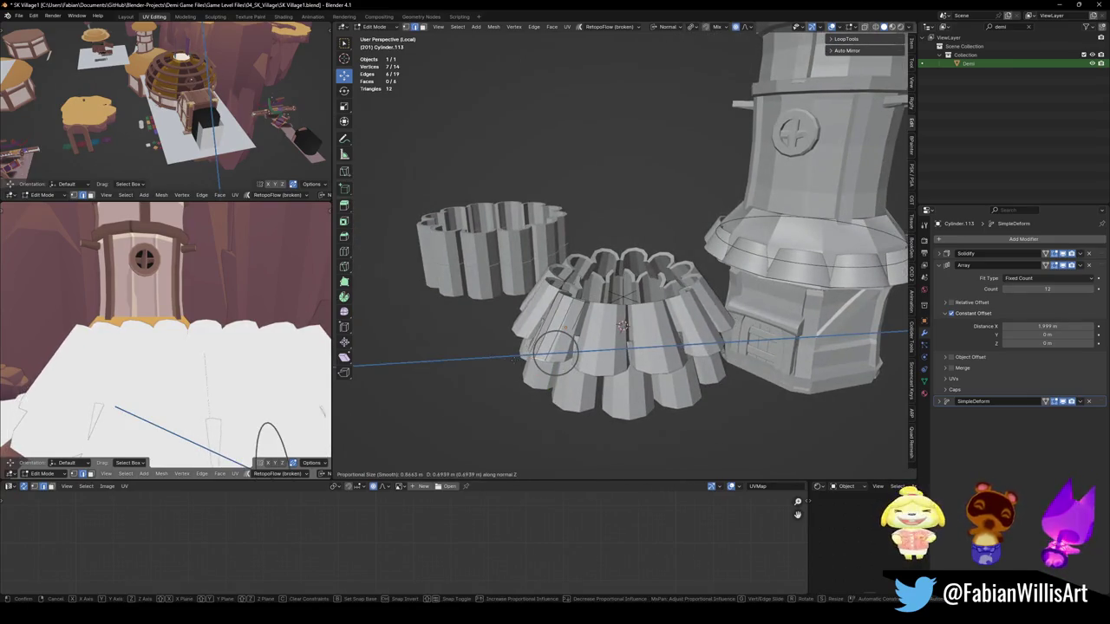
{"action": "left_click", "coordinate": [560, 351]}
Step: Rotate the panel edge 60° about the normal Y axis so the panels tilt outward
{"action": "mouse_move", "coordinate": [559, 351]}
{"action": "middle_mouse_down"}
{"action": "mouse_move", "coordinate": [590, 375]}
{"action": "mouse_move", "coordinate": [755, 347]}
{"action": "middle_mouse_up"}
{"action": "key", "text": "g"}
{"action": "key", "text": "x"}
{"action": "key", "text": "Escape"}
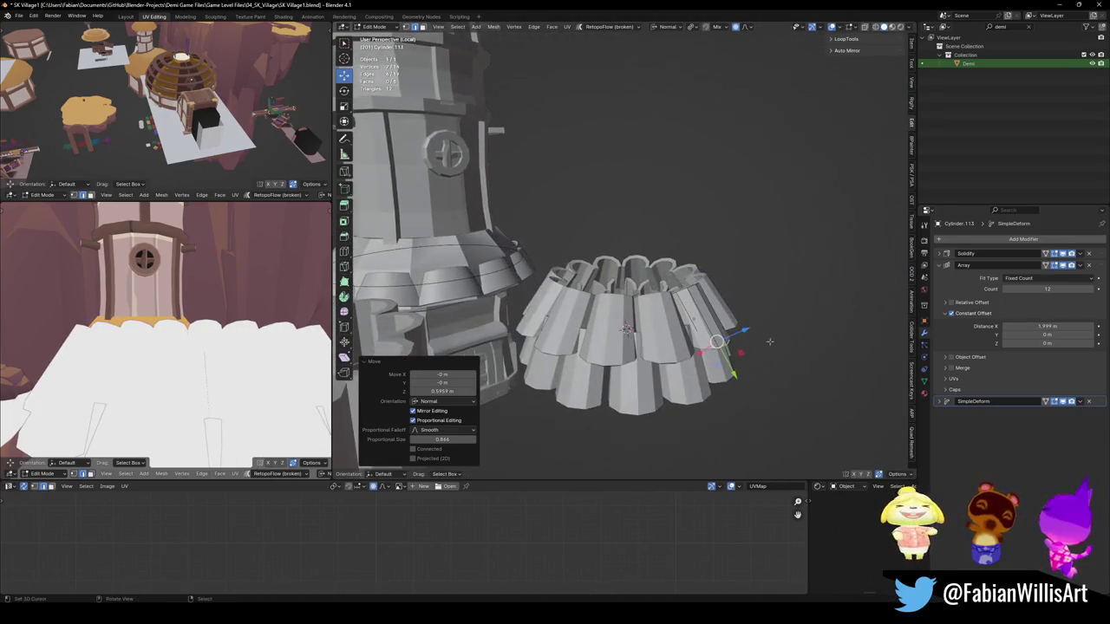
{"action": "key", "text": "r"}
{"action": "key", "text": "x"}
{"action": "key", "text": "Escape"}
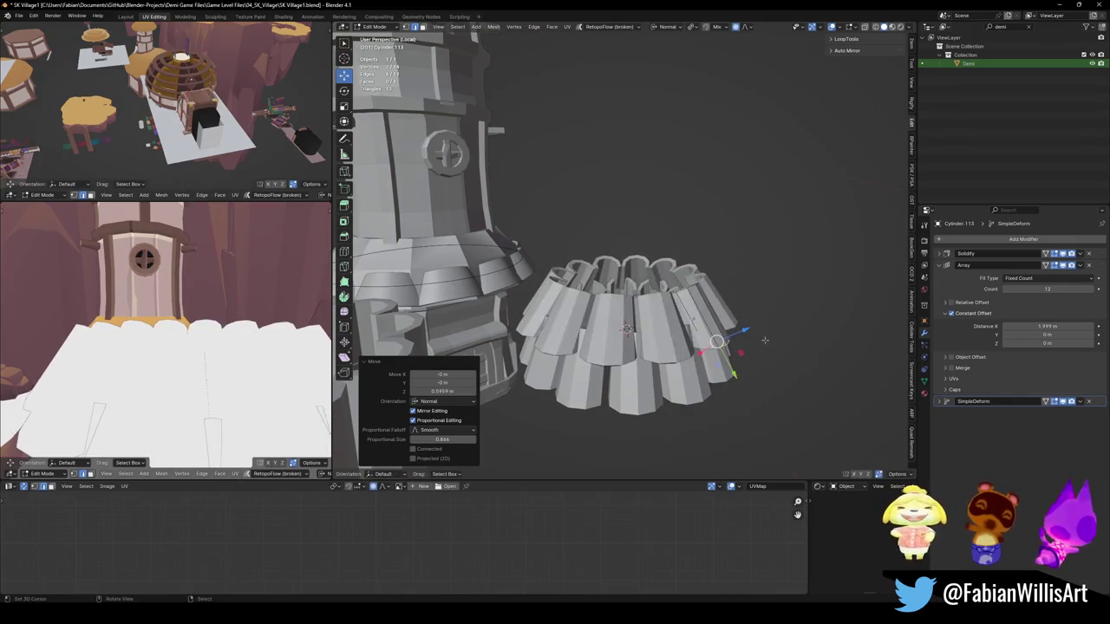
{"action": "key", "text": "KP_Decimal"}
{"action": "mouse_move", "coordinate": [704, 330]}
{"action": "middle_mouse_down"}
{"action": "mouse_move", "coordinate": [704, 293]}
{"action": "mouse_move", "coordinate": [654, 203]}
{"action": "mouse_move", "coordinate": [694, 247]}
{"action": "middle_mouse_up"}
{"action": "key", "text": "r"}
{"action": "key", "text": "x"}
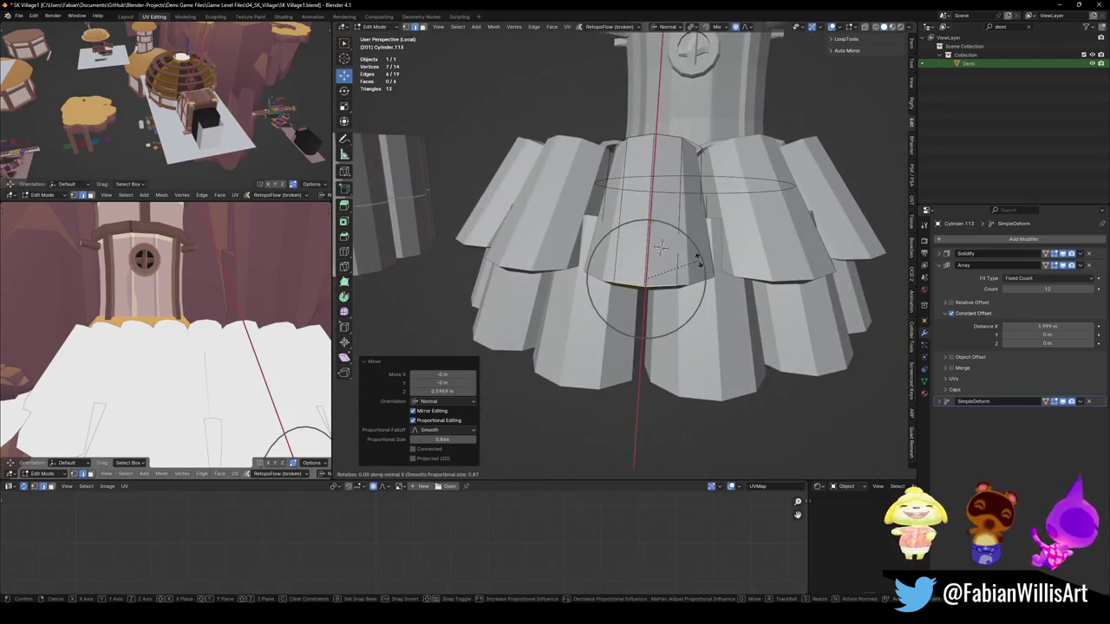
{"action": "key", "text": "x"}
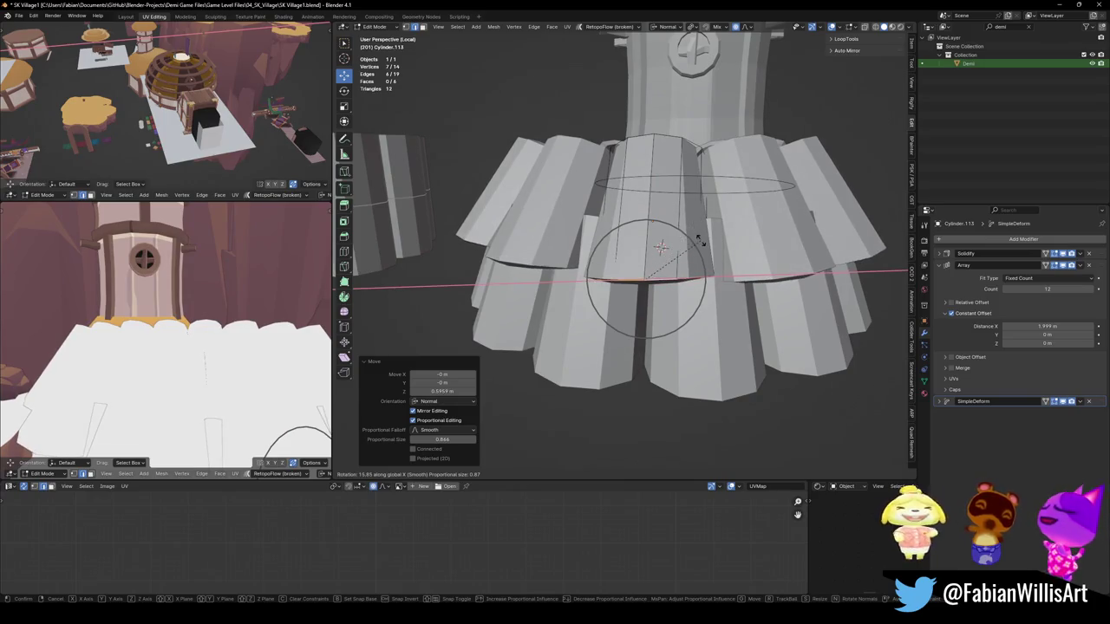
{"action": "key", "text": "z"}
{"action": "key", "text": "y"}
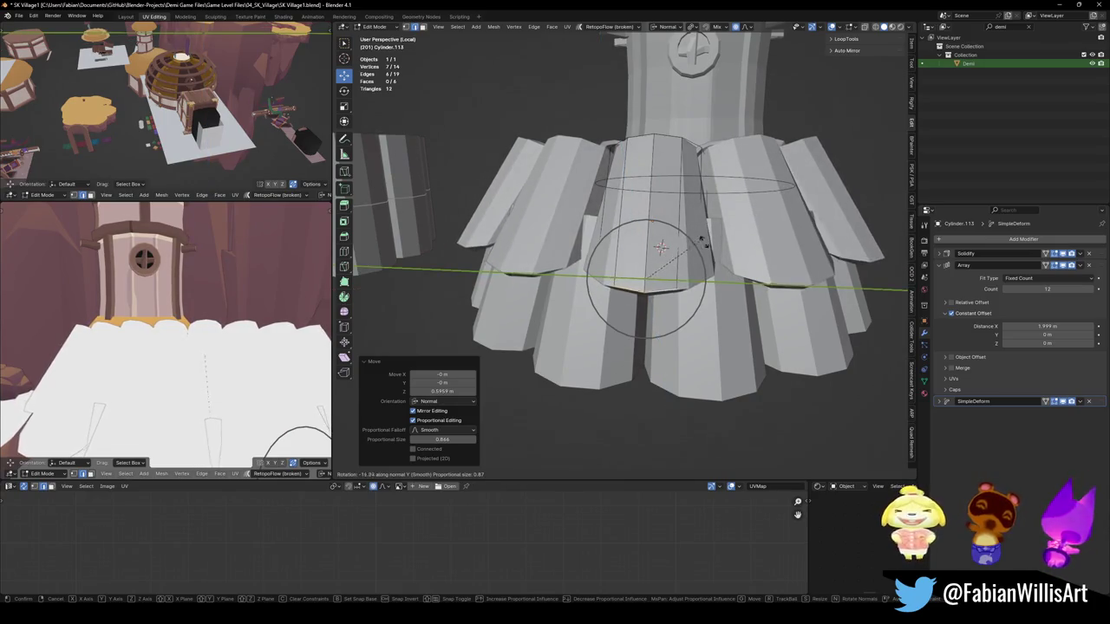
{"action": "type", "text": "60"}
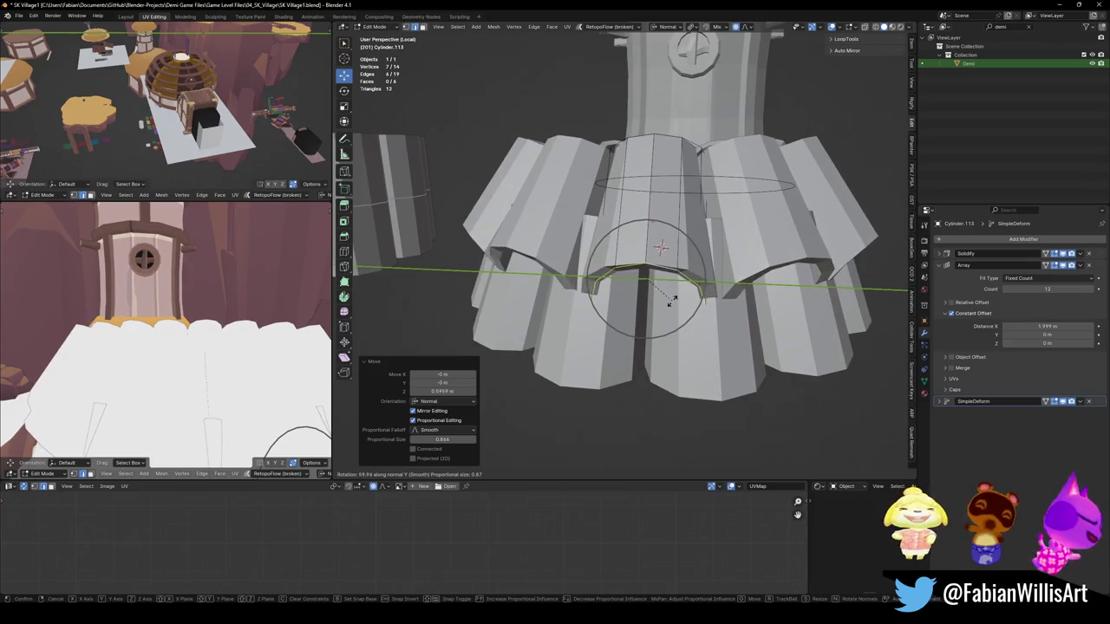
{"action": "key", "text": "Return"}
Step: Merge the selected corner vertices At Center
{"action": "mouse_move", "coordinate": [659, 287]}
{"action": "middle_mouse_down"}
{"action": "mouse_move", "coordinate": [848, 277]}
{"action": "mouse_move", "coordinate": [679, 301]}
{"action": "middle_mouse_up"}
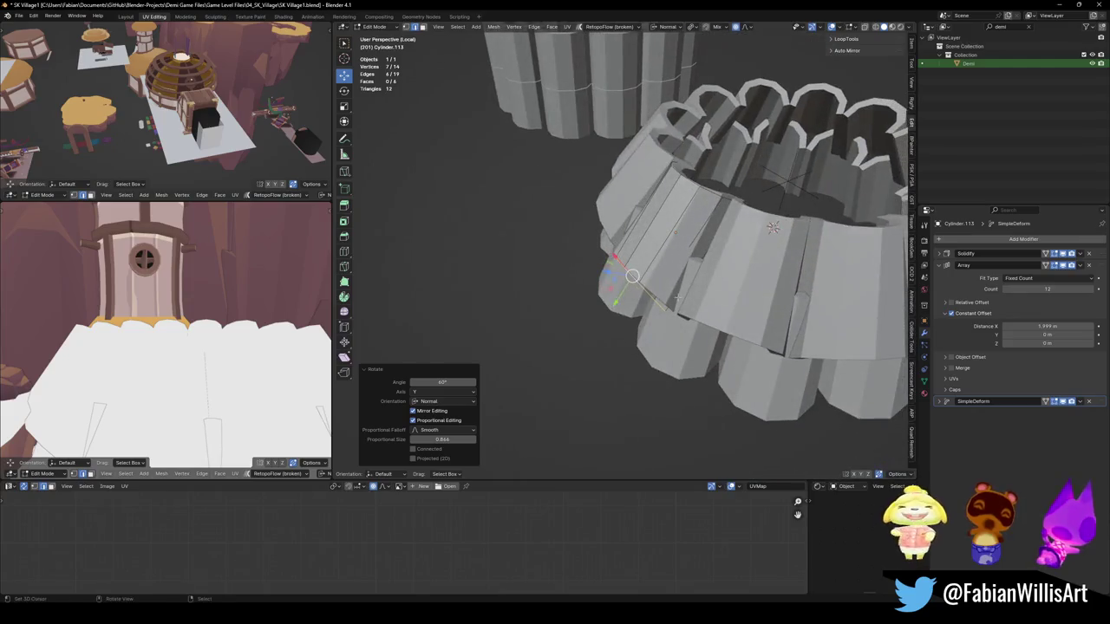
{"action": "key", "text": "m"}
{"action": "left_click", "coordinate": [679, 299]}
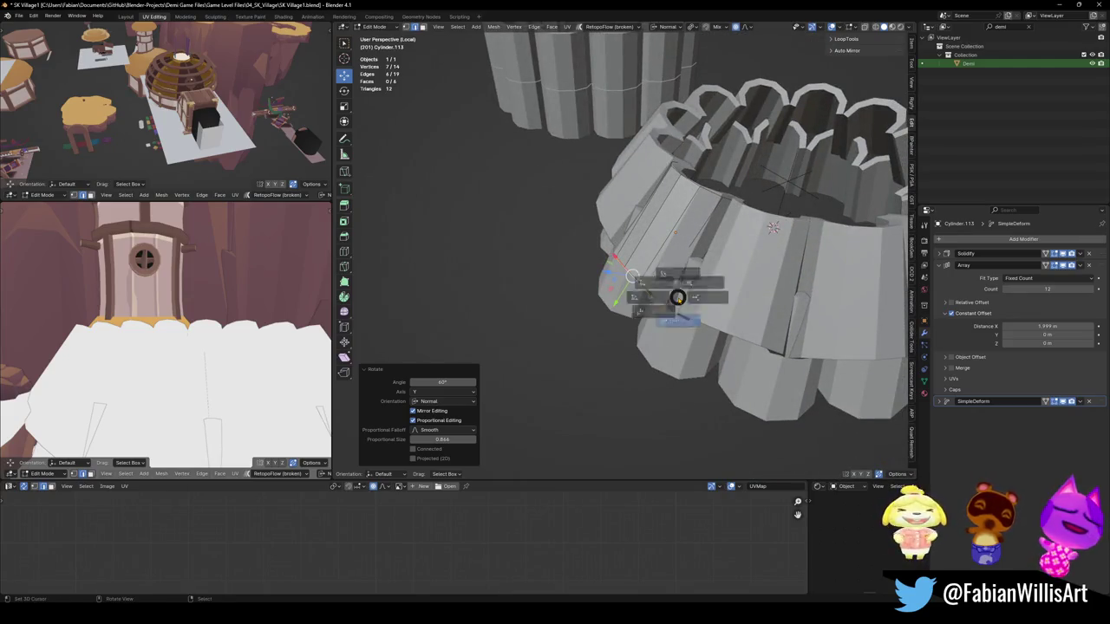
{"action": "scroll", "coordinate": [677, 298], "scroll_direction": "down", "scroll_amount": 5}
{"action": "mouse_move", "coordinate": [678, 297]}
{"action": "middle_mouse_down"}
{"action": "mouse_move", "coordinate": [758, 264]}
{"action": "mouse_move", "coordinate": [771, 248]}
{"action": "middle_mouse_up"}
{"action": "scroll", "coordinate": [771, 248], "scroll_direction": "up", "scroll_amount": 3}
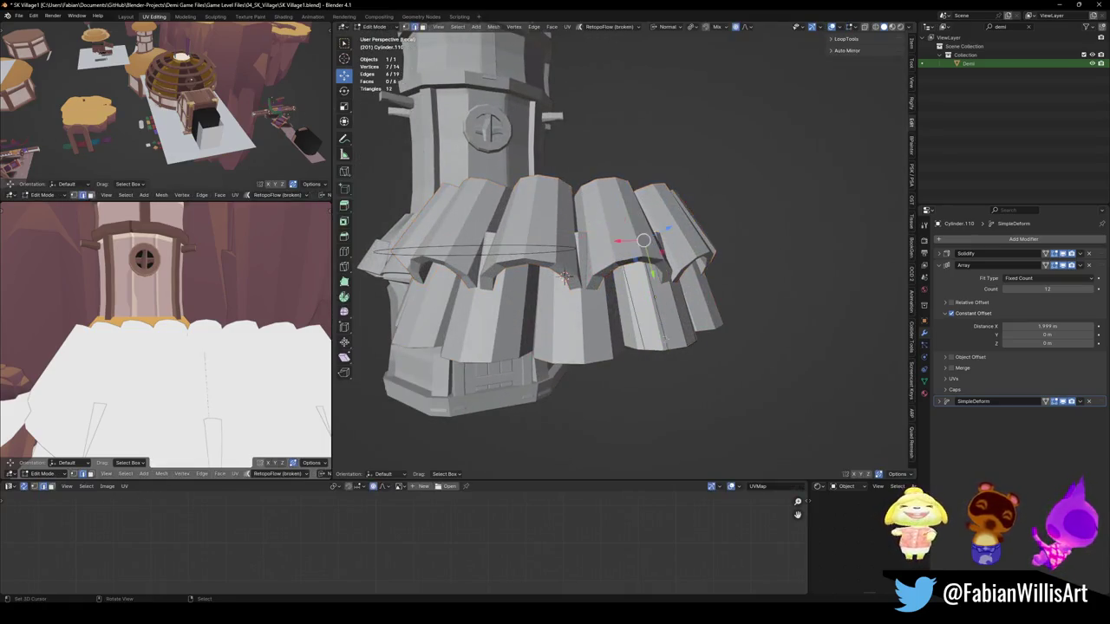
Step: Tilt the selected panel edge loop 40.1° about the Y axis
{"action": "middle_click_drag", "start_coordinate": [694, 334], "coordinate": [720, 312]}
{"action": "key", "text": "r"}
{"action": "key", "text": "y"}
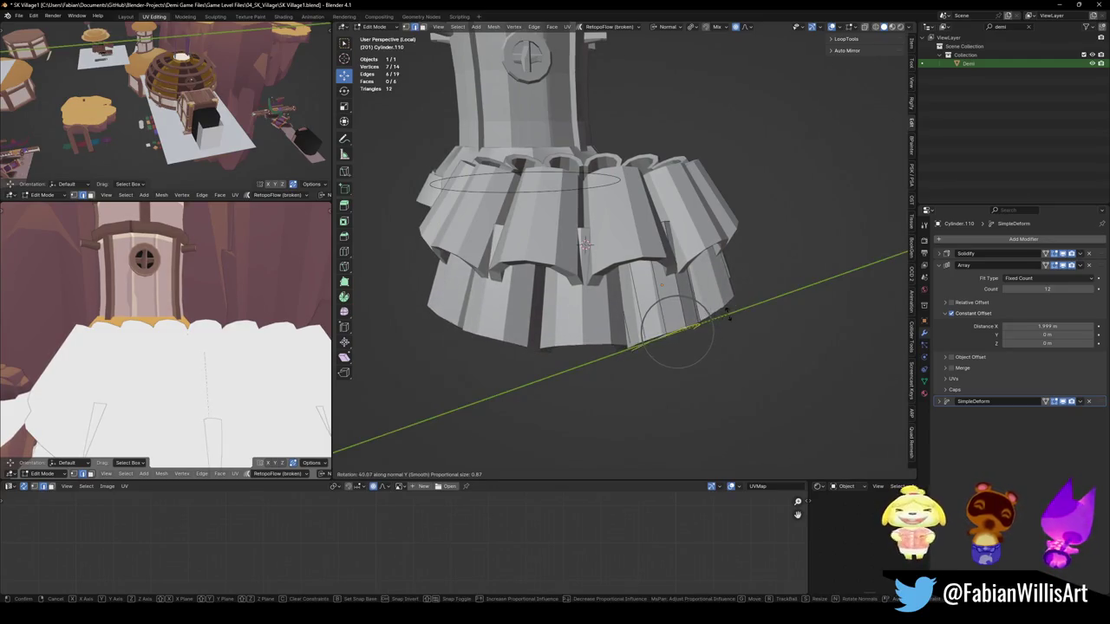
{"action": "left_click", "coordinate": [730, 313]}
Step: Move the panel edge along the normal Z axis
{"action": "mouse_move", "coordinate": [731, 313]}
{"action": "middle_mouse_down"}
{"action": "mouse_move", "coordinate": [711, 316]}
{"action": "mouse_move", "coordinate": [780, 295]}
{"action": "middle_mouse_up"}
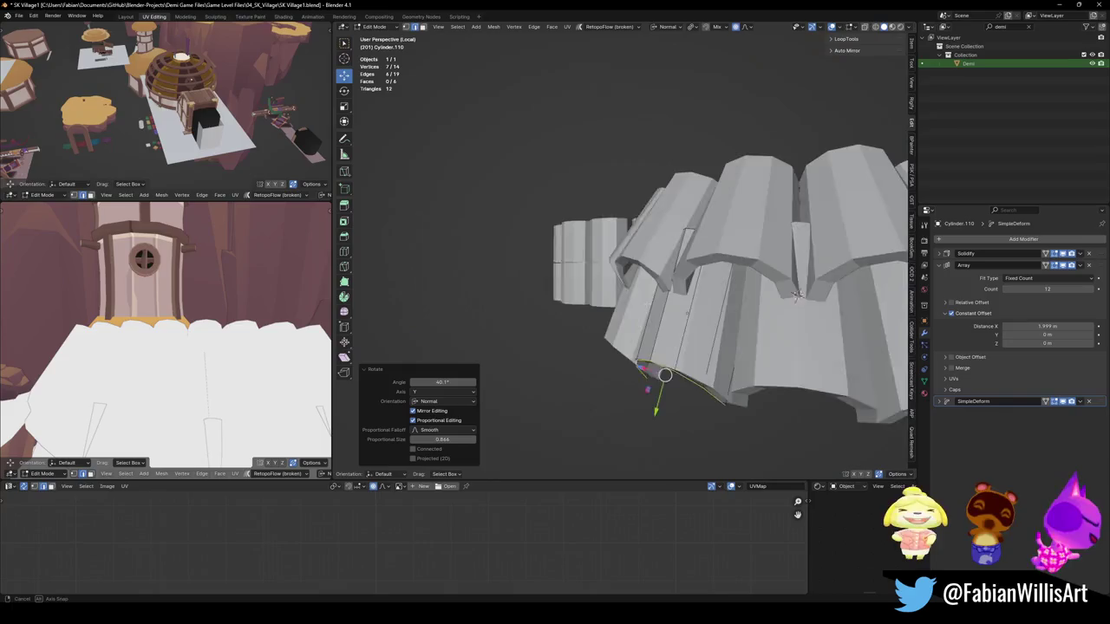
{"action": "key", "text": "g"}
{"action": "key", "text": "z"}
{"action": "key", "text": "z"}
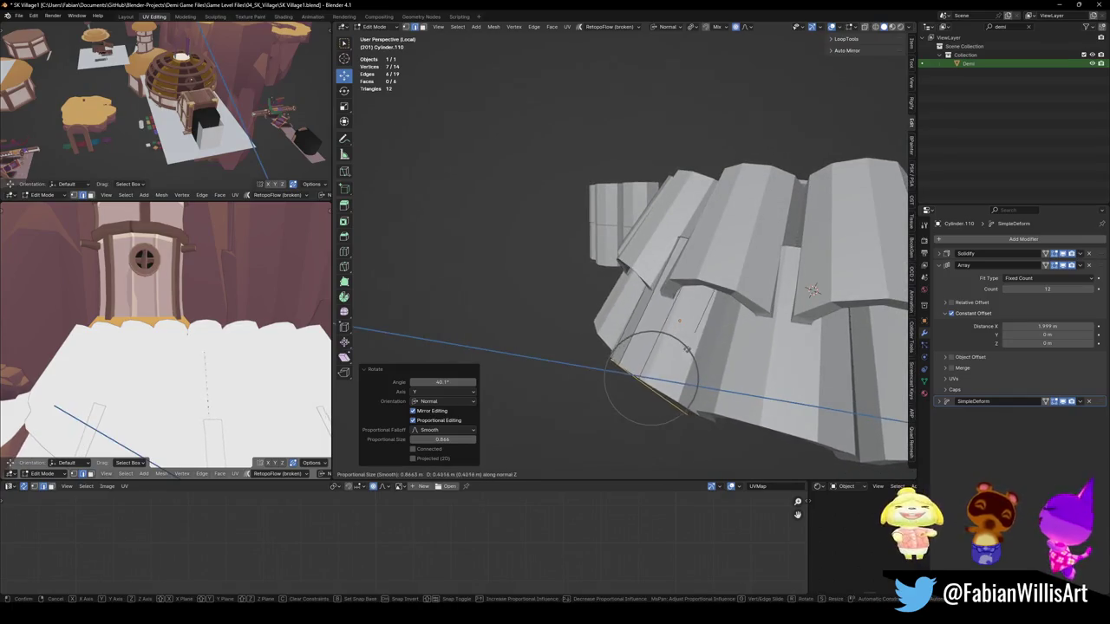
{"action": "right_click", "coordinate": [695, 351]}
{"action": "mouse_move", "coordinate": [695, 351]}
{"action": "middle_mouse_down"}
{"action": "mouse_move", "coordinate": [655, 379]}
{"action": "mouse_move", "coordinate": [678, 264]}
{"action": "mouse_move", "coordinate": [780, 282]}
{"action": "middle_mouse_up"}
{"action": "key", "text": "Tab"}
{"action": "key", "text": "Tab"}
{"action": "key", "text": "g"}
{"action": "key", "text": "z"}
{"action": "key", "text": "z"}
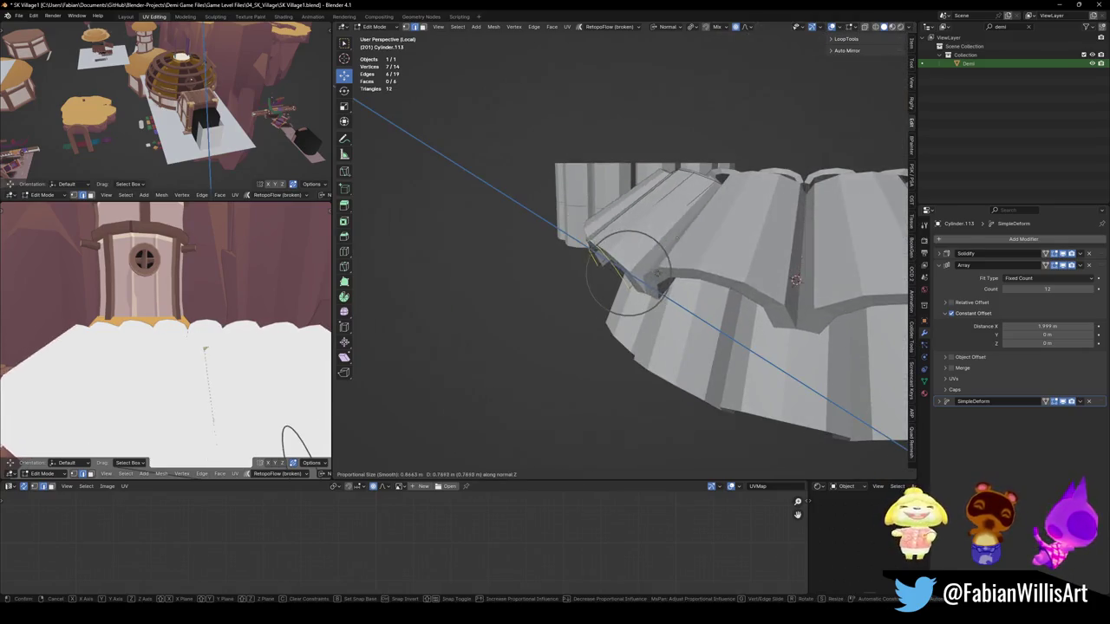
{"action": "left_click", "coordinate": [611, 260]}
Step: Rotate the panel edge loop -21.6° about Y with smooth proportional falloff
{"action": "middle_click_drag", "start_coordinate": [611, 260], "coordinate": [617, 257]}
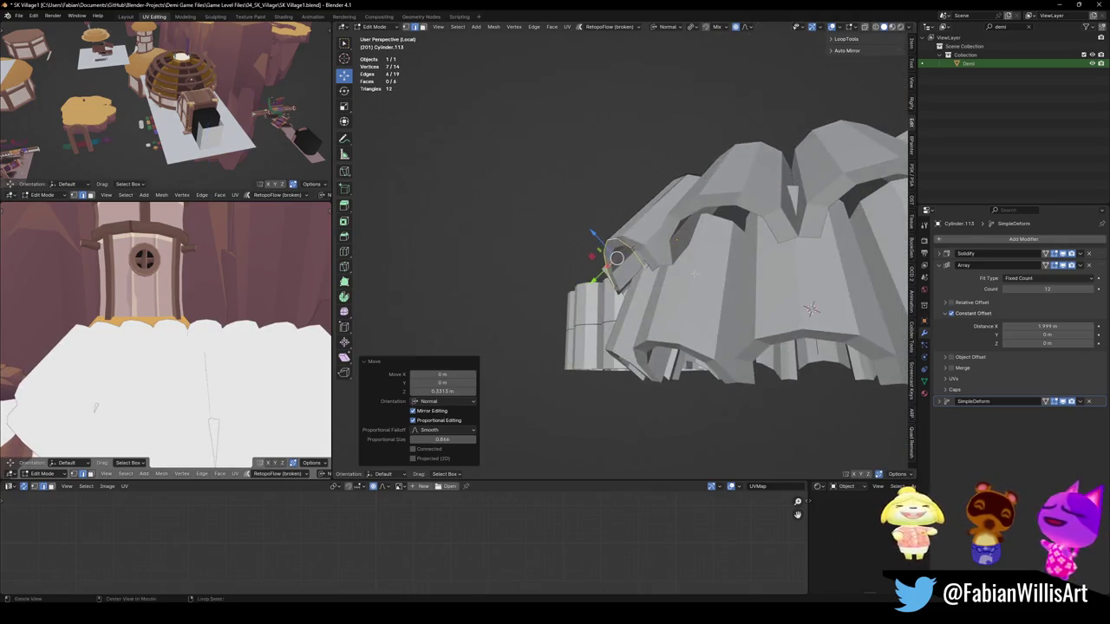
{"action": "key", "text": "r"}
{"action": "key", "text": "y"}
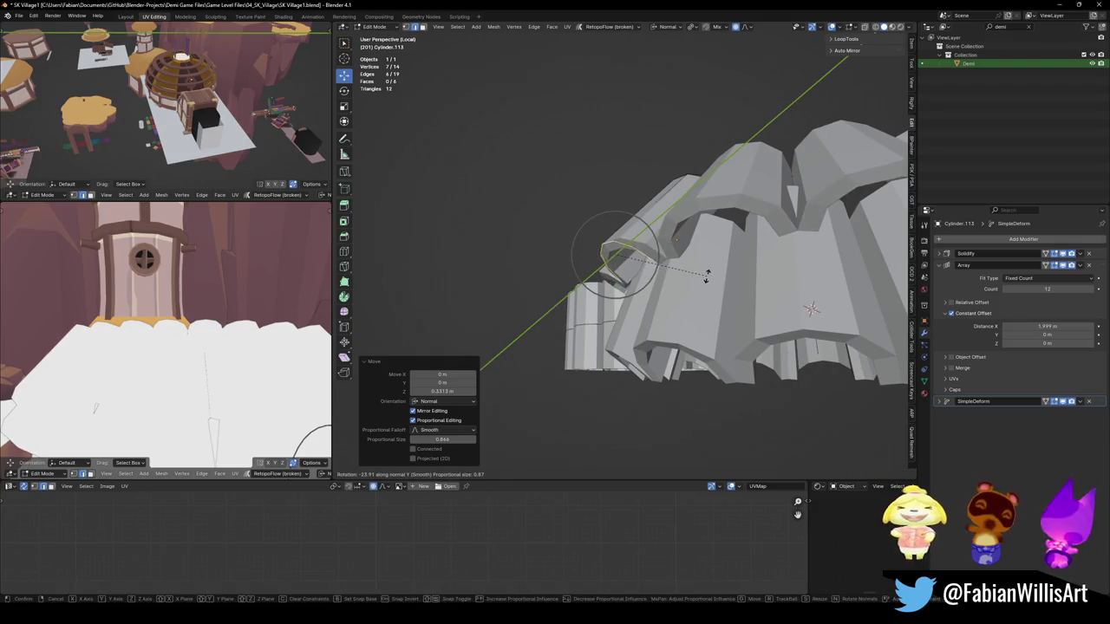
{"action": "left_click", "coordinate": [708, 279]}
{"action": "mouse_move", "coordinate": [709, 279]}
{"action": "middle_mouse_down"}
{"action": "mouse_move", "coordinate": [825, 257]}
{"action": "mouse_move", "coordinate": [725, 312]}
{"action": "middle_mouse_up"}
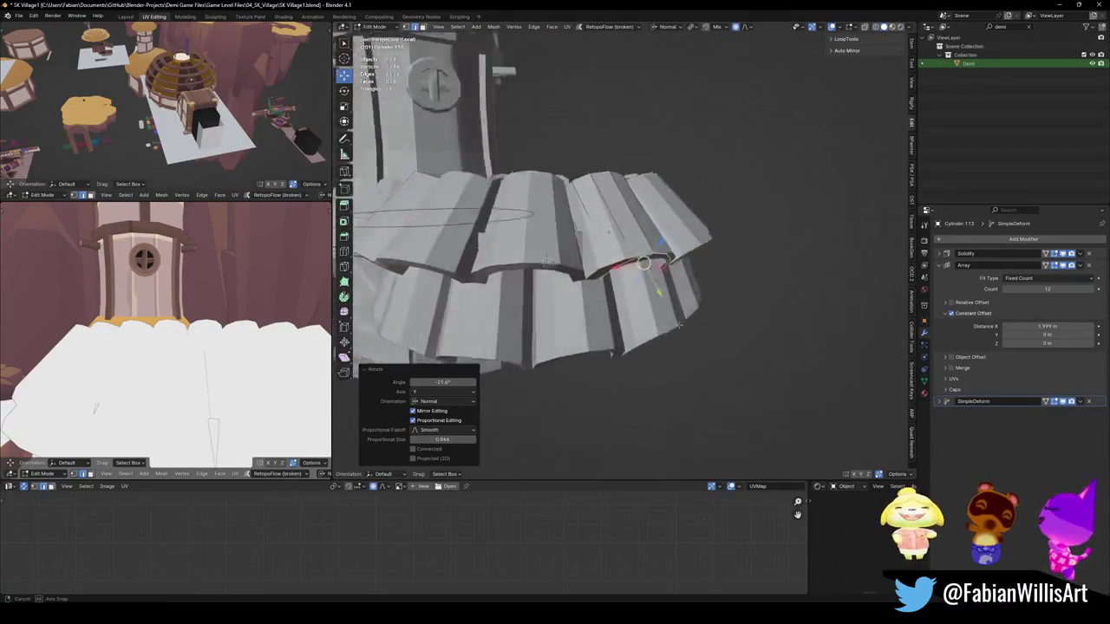
{"action": "middle_click_drag", "start_coordinate": [669, 289], "coordinate": [660, 276]}
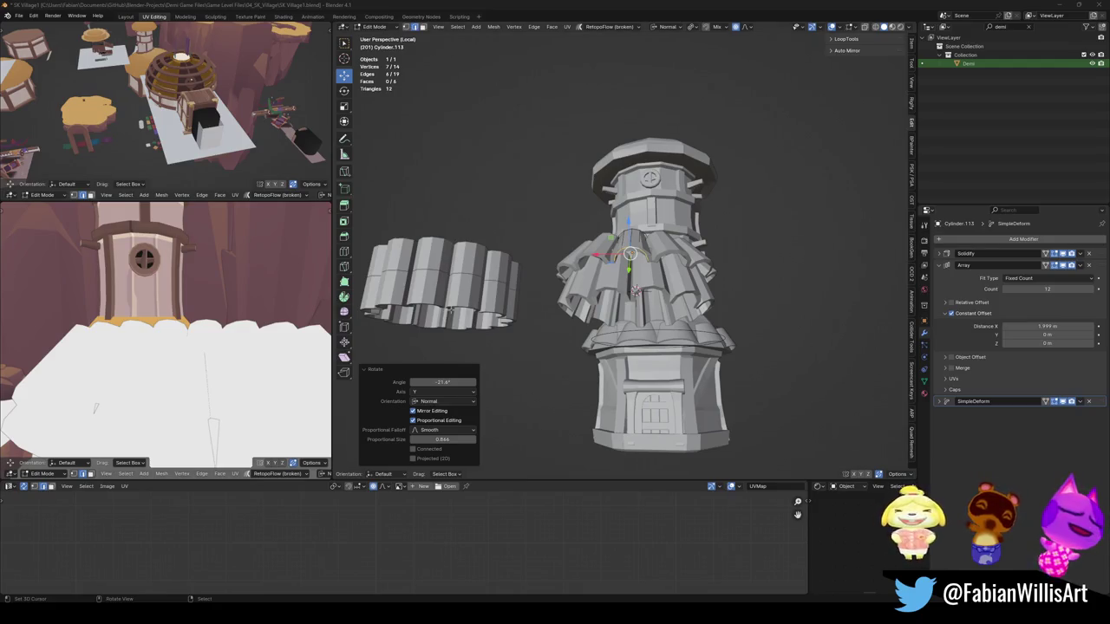
Step: Return to Object Mode and select the upper tier's empty, Empty.005
{"action": "key", "text": "KP_Decimal"}
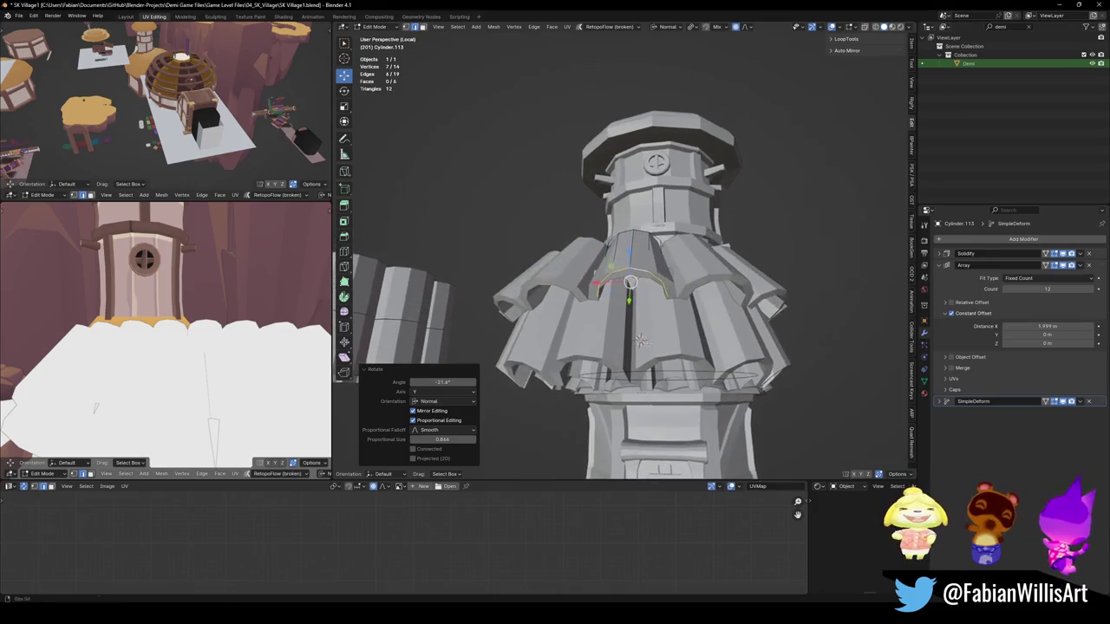
{"action": "scroll", "coordinate": [641, 341], "scroll_direction": "down", "scroll_amount": 5}
{"action": "key", "text": "Tab"}
{"action": "key", "text": "KP_Decimal"}
{"action": "middle_click_drag", "start_coordinate": [659, 330], "coordinate": [724, 278]}
{"action": "left_click", "coordinate": [618, 339]}
{"action": "middle_click_drag", "start_coordinate": [618, 339], "coordinate": [724, 222]}
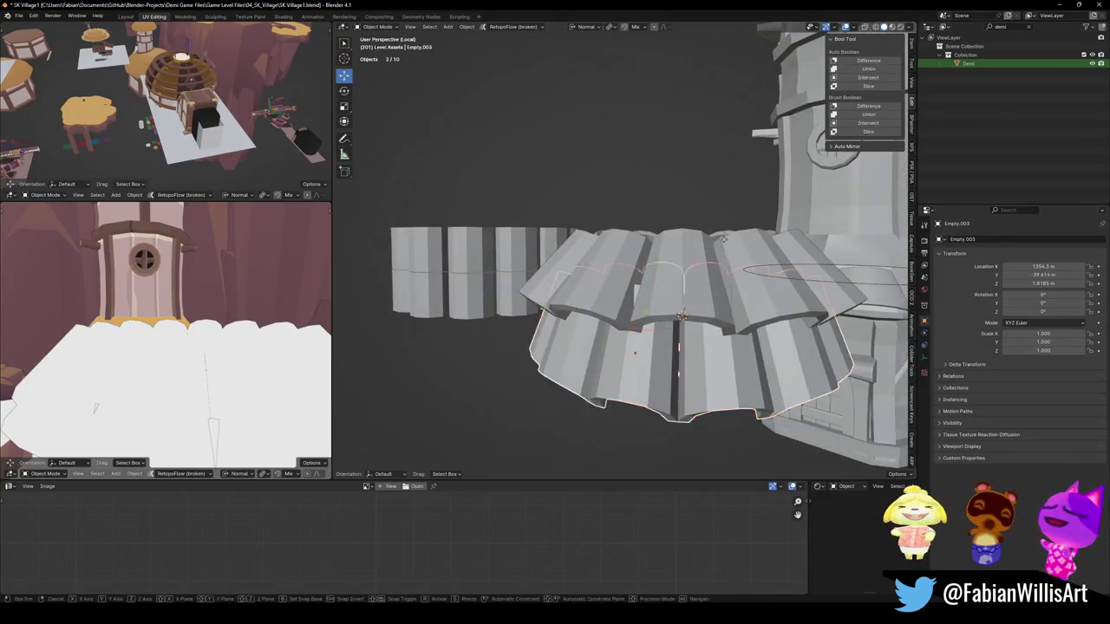
Step: Shift Empty.005 vertically along Z, then select the skirt ring Cylinder.113
{"action": "key", "text": "g"}
{"action": "key", "text": "z"}
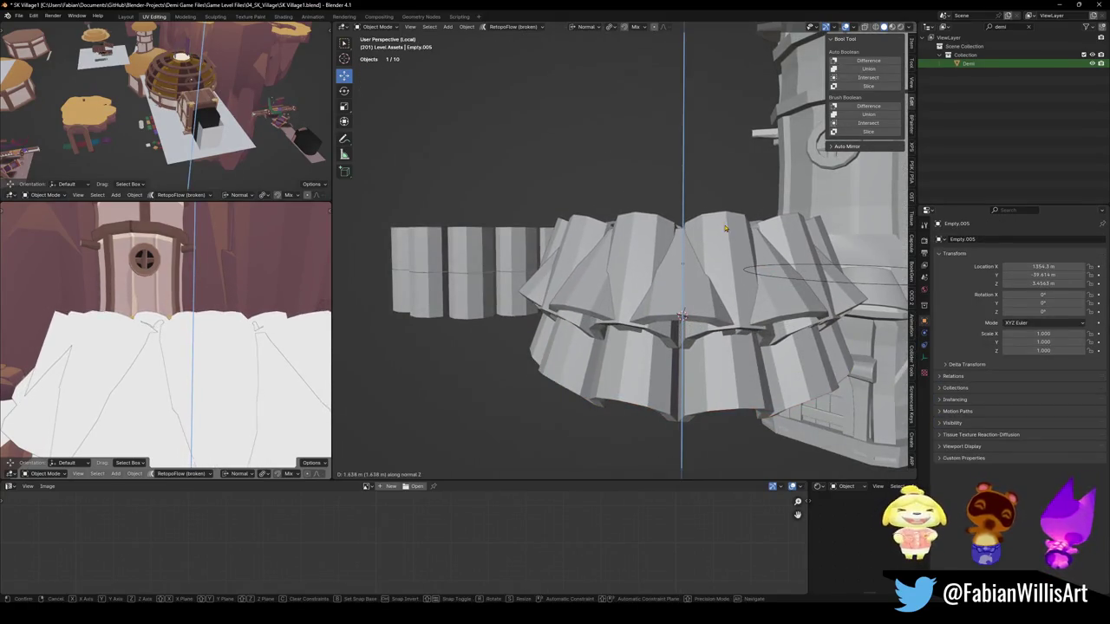
{"action": "left_click", "coordinate": [677, 305]}
{"action": "left_click", "coordinate": [673, 302]}
{"action": "mouse_move", "coordinate": [673, 302]}
{"action": "middle_mouse_down"}
{"action": "mouse_move", "coordinate": [771, 335]}
{"action": "mouse_move", "coordinate": [575, 346]}
{"action": "mouse_move", "coordinate": [590, 366]}
{"action": "middle_mouse_up"}
{"action": "scroll", "coordinate": [630, 332], "scroll_direction": "up", "scroll_amount": 3}
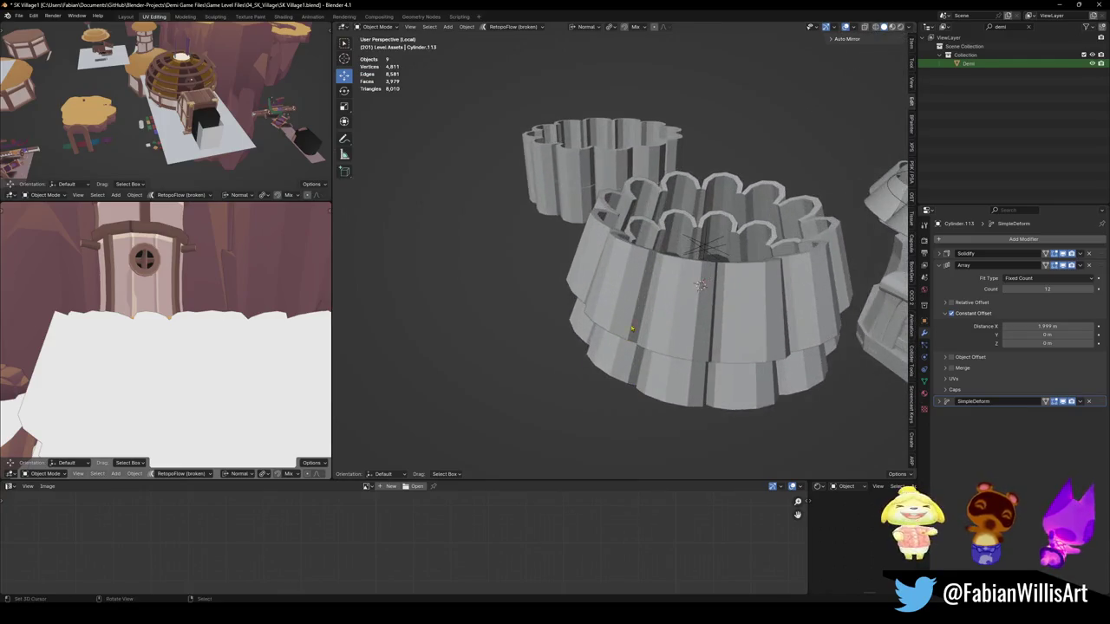
Step: Duplicate the arrayed scalloped ring and raise the copy about 2.06 m along Z
{"action": "left_click", "coordinate": [683, 291]}
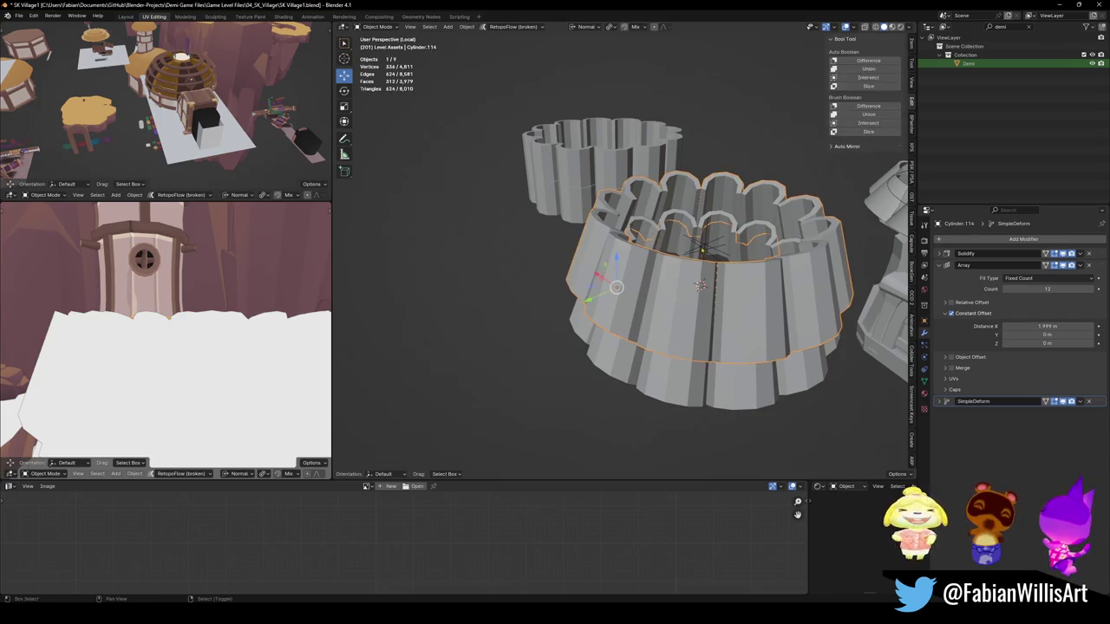
{"action": "middle_click_drag", "start_coordinate": [682, 290], "coordinate": [724, 252]}
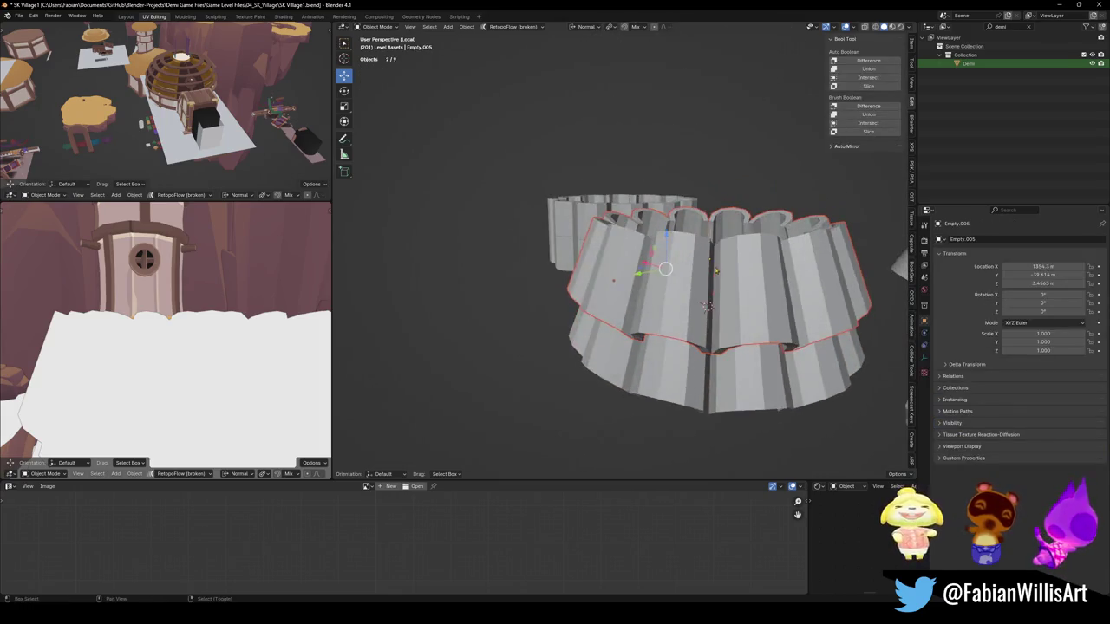
{"action": "key", "text": "g"}
{"action": "key", "text": "z"}
{"action": "left_click", "coordinate": [737, 228]}
{"action": "scroll", "coordinate": [738, 228], "scroll_direction": "down", "scroll_amount": 5}
{"action": "mouse_move", "coordinate": [738, 228]}
{"action": "middle_mouse_down"}
{"action": "mouse_move", "coordinate": [713, 279]}
{"action": "mouse_move", "coordinate": [688, 252]}
{"action": "mouse_move", "coordinate": [670, 268]}
{"action": "middle_mouse_up"}
{"action": "scroll", "coordinate": [713, 279], "scroll_direction": "up", "scroll_amount": 3}
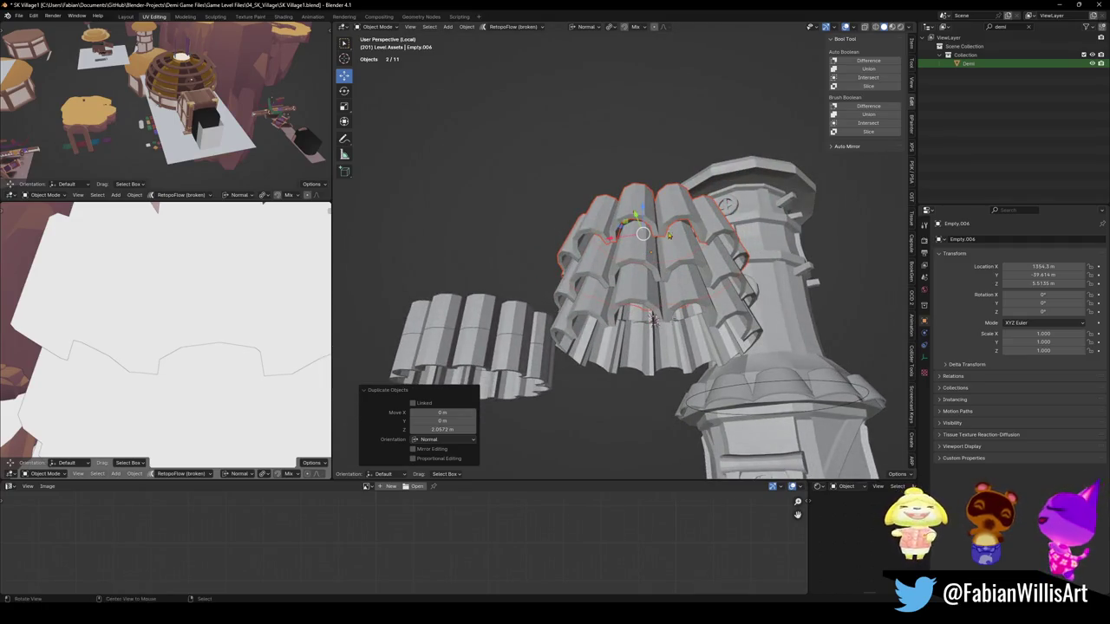
Step: Scale the bottom ring tier's empty down to 0.829
{"action": "middle_click_drag", "start_coordinate": [642, 233], "coordinate": [631, 237]}
{"action": "key", "text": "s"}
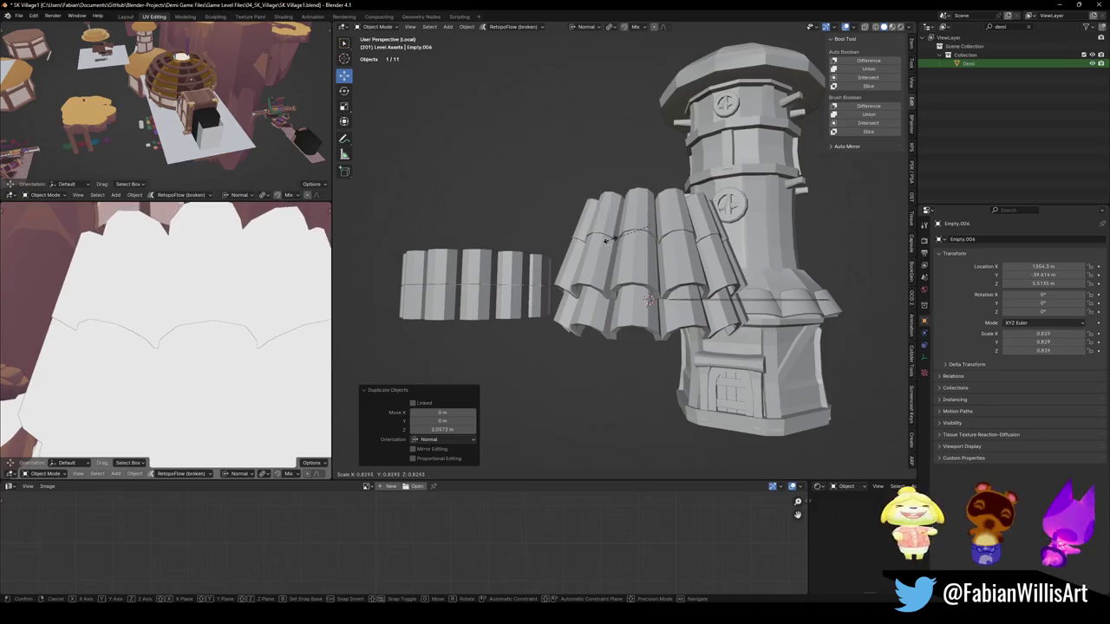
{"action": "left_click", "coordinate": [637, 270]}
{"action": "left_click", "coordinate": [638, 270]}
{"action": "mouse_move", "coordinate": [637, 270]}
{"action": "middle_mouse_down"}
{"action": "mouse_move", "coordinate": [681, 246]}
{"action": "mouse_move", "coordinate": [676, 290]}
{"action": "mouse_move", "coordinate": [694, 260]}
{"action": "middle_mouse_up"}
Step: Shrink the middle tier's controlling empty to 0.901 scale
{"action": "left_click", "coordinate": [685, 286], "text": "shift"}
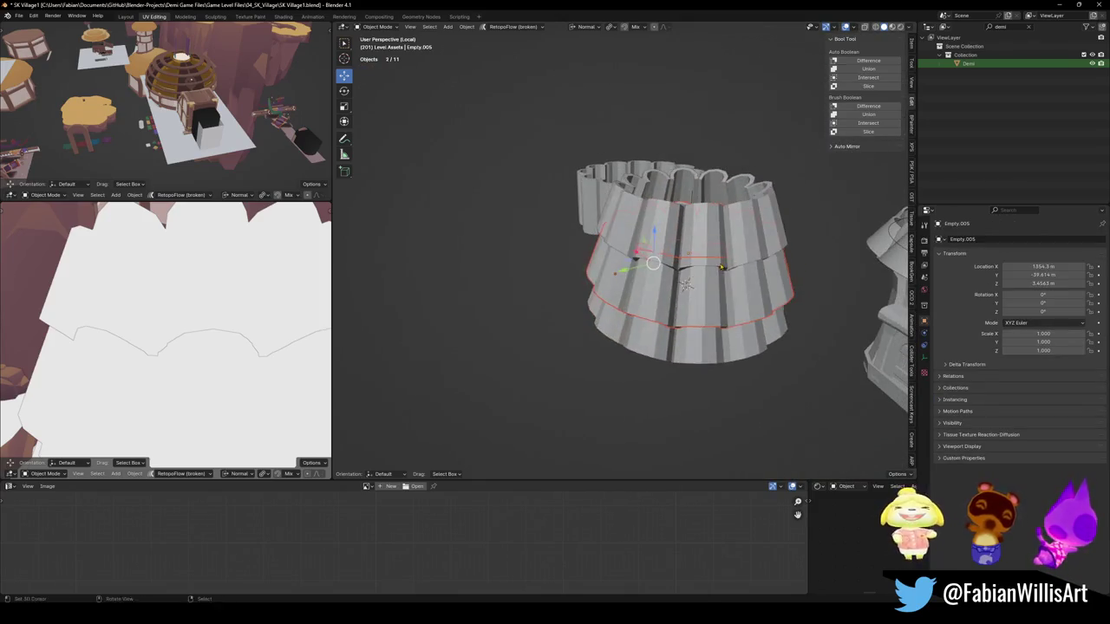
{"action": "key", "text": "s"}
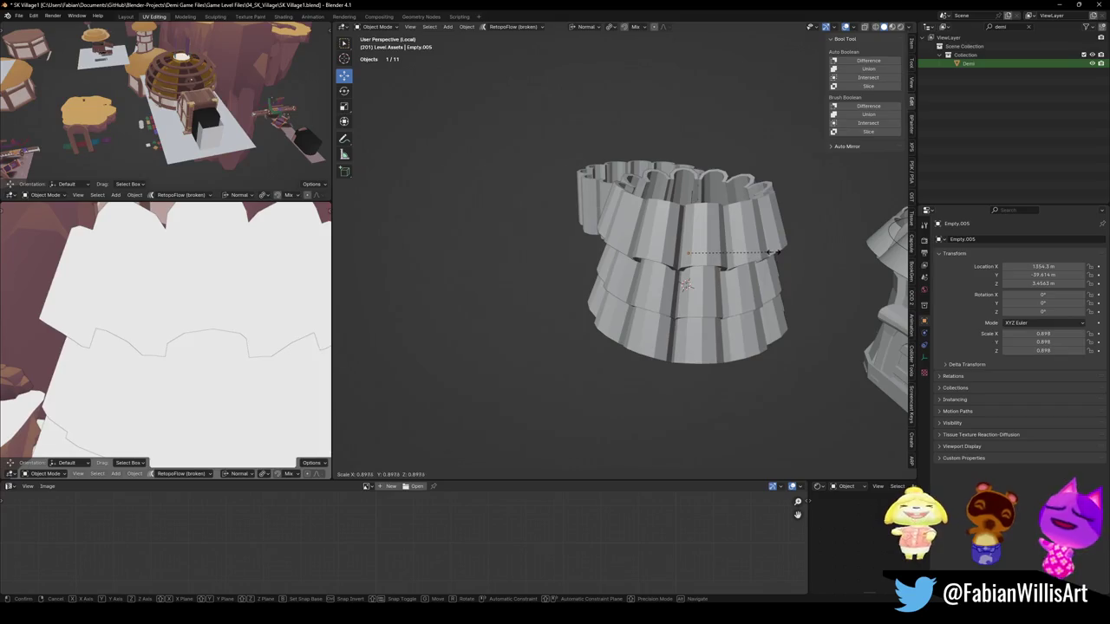
{"action": "left_click", "coordinate": [761, 256]}
{"action": "middle_click_drag", "start_coordinate": [762, 256], "coordinate": [659, 264]}
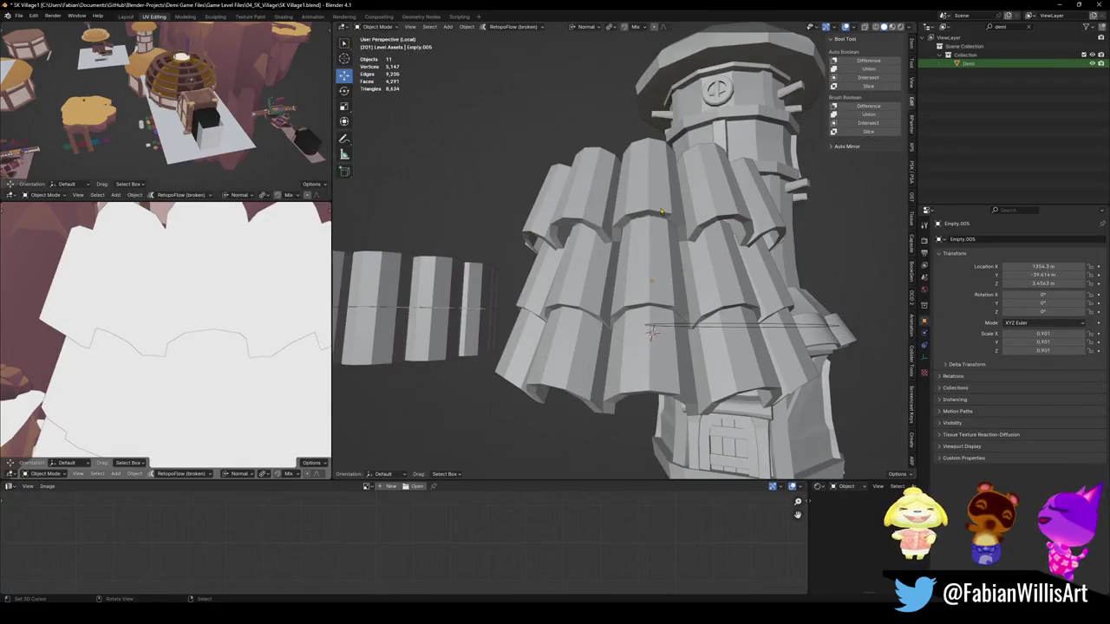
Step: Scale the top tier with its empty to 0.936 and adjust its height along Z
{"action": "left_click", "coordinate": [661, 210]}
{"action": "mouse_move", "coordinate": [661, 211]}
{"action": "middle_mouse_down"}
{"action": "mouse_move", "coordinate": [706, 205]}
{"action": "mouse_move", "coordinate": [643, 260]}
{"action": "middle_mouse_up"}
{"action": "left_click", "coordinate": [694, 208], "text": "shift"}
{"action": "key", "text": "s"}
{"action": "left_click", "coordinate": [665, 234]}
{"action": "key", "text": "g"}
{"action": "key", "text": "z"}
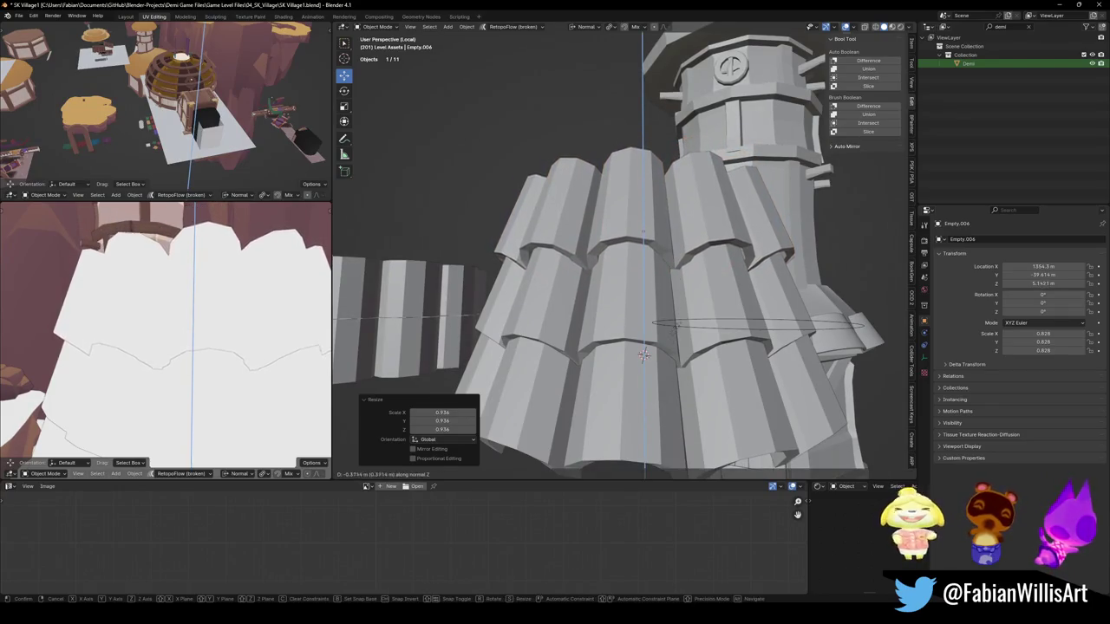
{"action": "left_click", "coordinate": [643, 354]}
Step: Select the top ring tier and enter Edit Mode on its mesh
{"action": "scroll", "coordinate": [643, 354], "scroll_direction": "down", "scroll_amount": 3}
{"action": "mouse_move", "coordinate": [643, 354]}
{"action": "middle_mouse_down"}
{"action": "mouse_move", "coordinate": [642, 313]}
{"action": "mouse_move", "coordinate": [591, 278]}
{"action": "mouse_move", "coordinate": [633, 336]}
{"action": "mouse_move", "coordinate": [636, 289]}
{"action": "middle_mouse_up"}
{"action": "scroll", "coordinate": [634, 337], "scroll_direction": "up", "scroll_amount": 3}
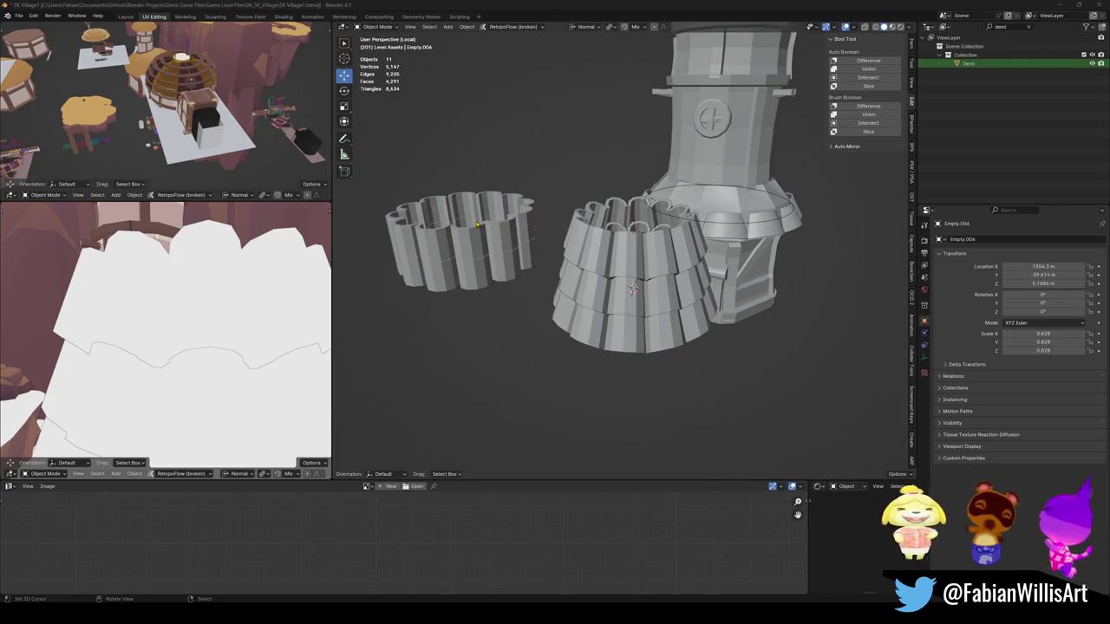
{"action": "mouse_move", "coordinate": [633, 289]}
{"action": "middle_mouse_down"}
{"action": "mouse_move", "coordinate": [631, 322]}
{"action": "mouse_move", "coordinate": [694, 286]}
{"action": "middle_mouse_up"}
{"action": "scroll", "coordinate": [631, 323], "scroll_direction": "up", "scroll_amount": 3}
{"action": "left_click", "coordinate": [631, 322]}
{"action": "key", "text": "Tab"}
{"action": "key", "text": "s"}
{"action": "key", "text": "x"}
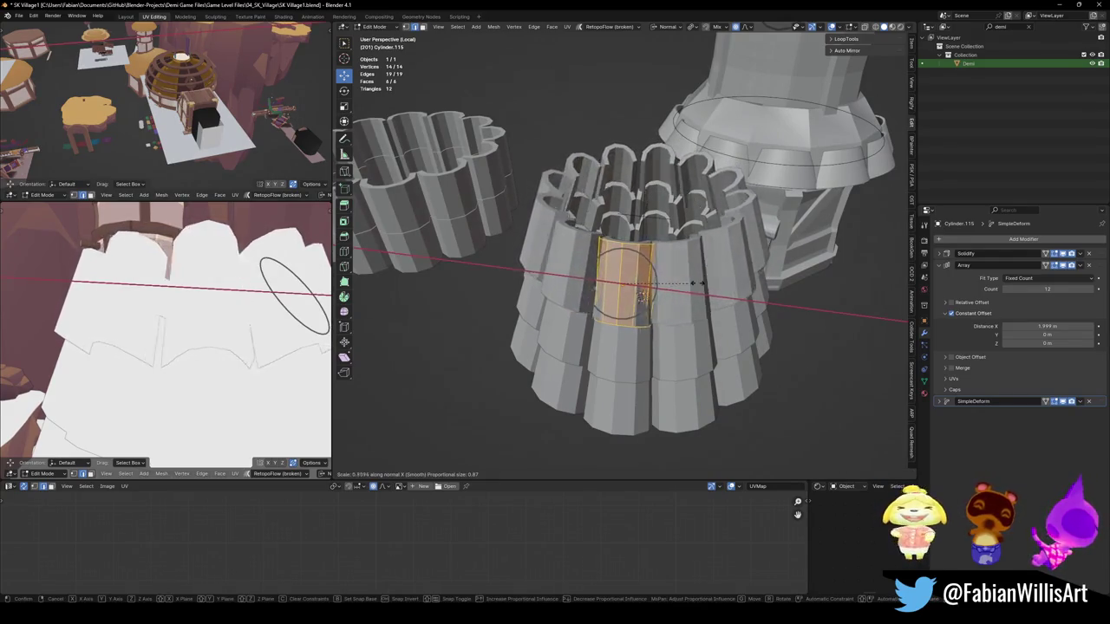
{"action": "key", "text": "Escape"}
{"action": "key", "text": "alt+s"}
{"action": "key", "text": "Escape"}
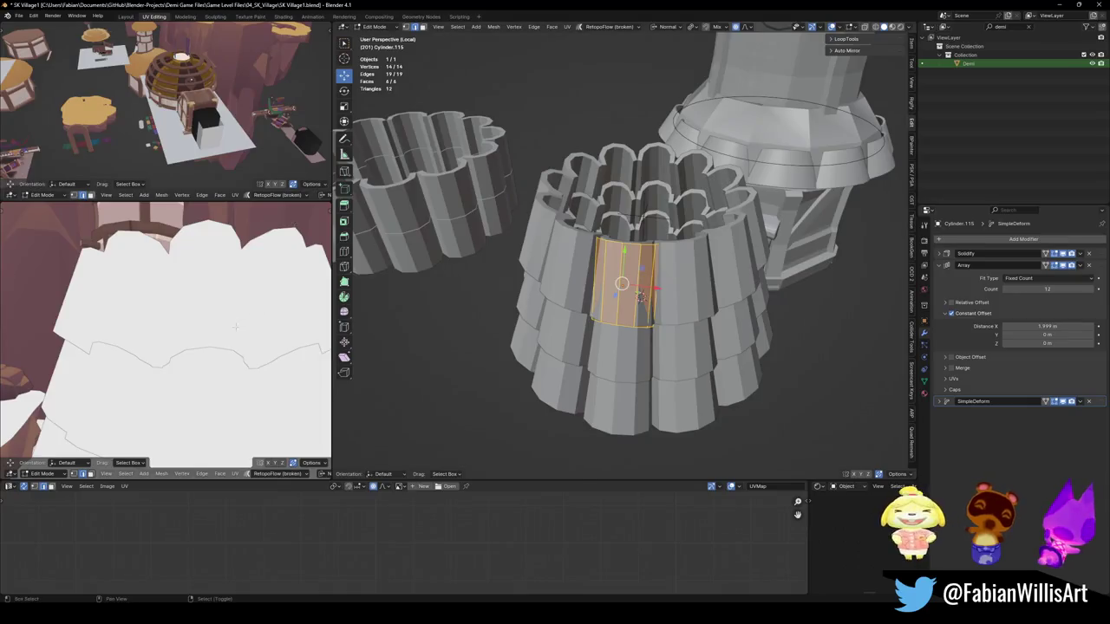
{"action": "scroll", "coordinate": [202, 340], "scroll_direction": "down", "scroll_amount": 5}
{"action": "middle_click_drag", "start_coordinate": [201, 340], "coordinate": [212, 346]}
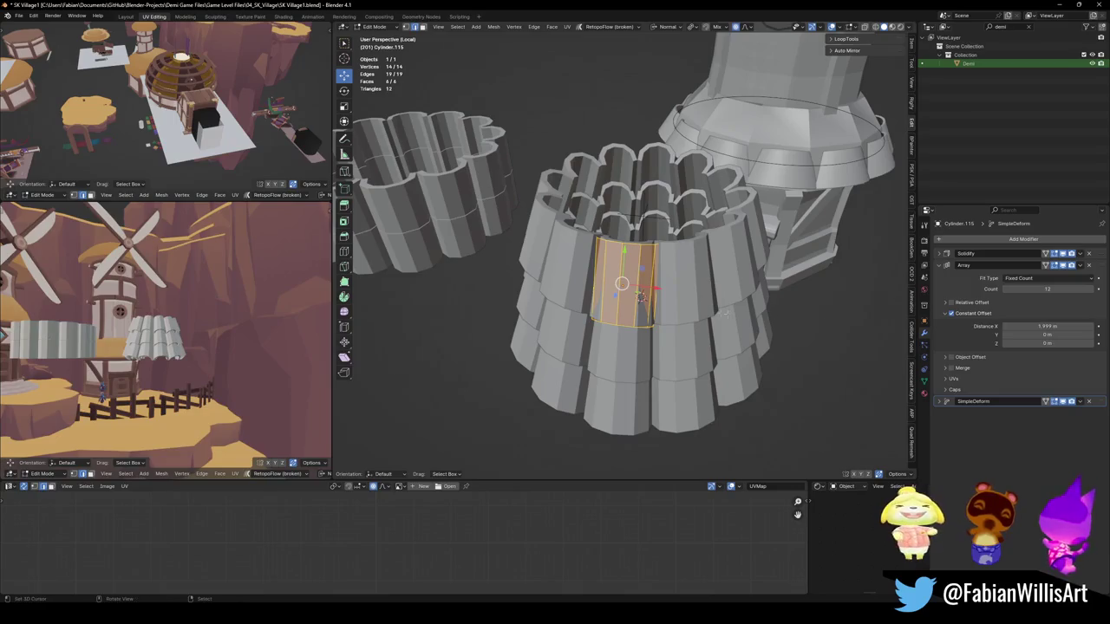
{"action": "key", "text": "Tab"}
{"action": "mouse_move", "coordinate": [638, 295]}
{"action": "middle_mouse_down"}
{"action": "mouse_move", "coordinate": [642, 269]}
{"action": "mouse_move", "coordinate": [604, 285]}
{"action": "mouse_move", "coordinate": [612, 260]}
{"action": "mouse_move", "coordinate": [639, 282]}
{"action": "middle_mouse_up"}
{"action": "left_click", "coordinate": [604, 284]}
{"action": "left_click", "coordinate": [610, 256], "text": "shift"}
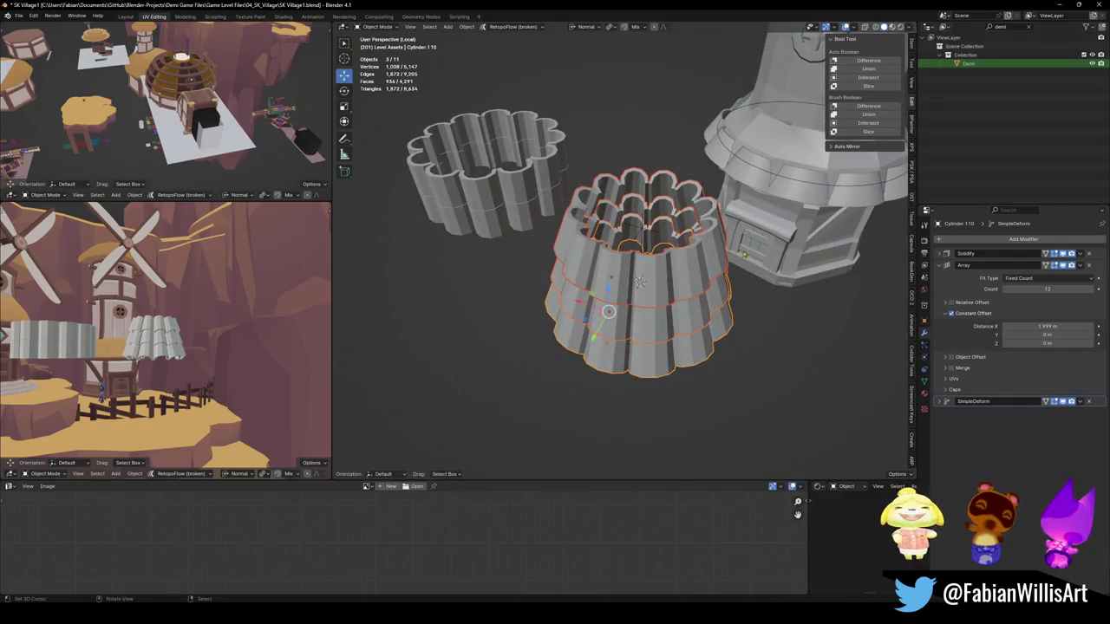
Step: Copy the tower's material onto the selected tiles via the Quick Favorites menu
{"action": "left_click", "coordinate": [773, 152], "text": "shift"}
{"action": "key", "text": "q"}
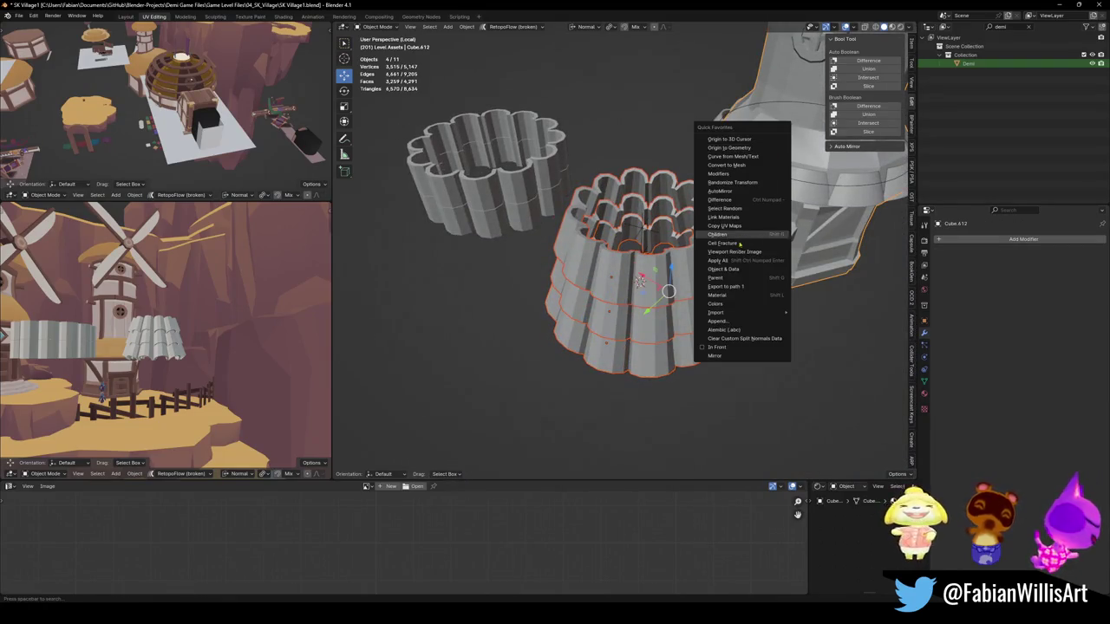
{"action": "left_click", "coordinate": [724, 217]}
{"action": "left_click", "coordinate": [550, 366]}
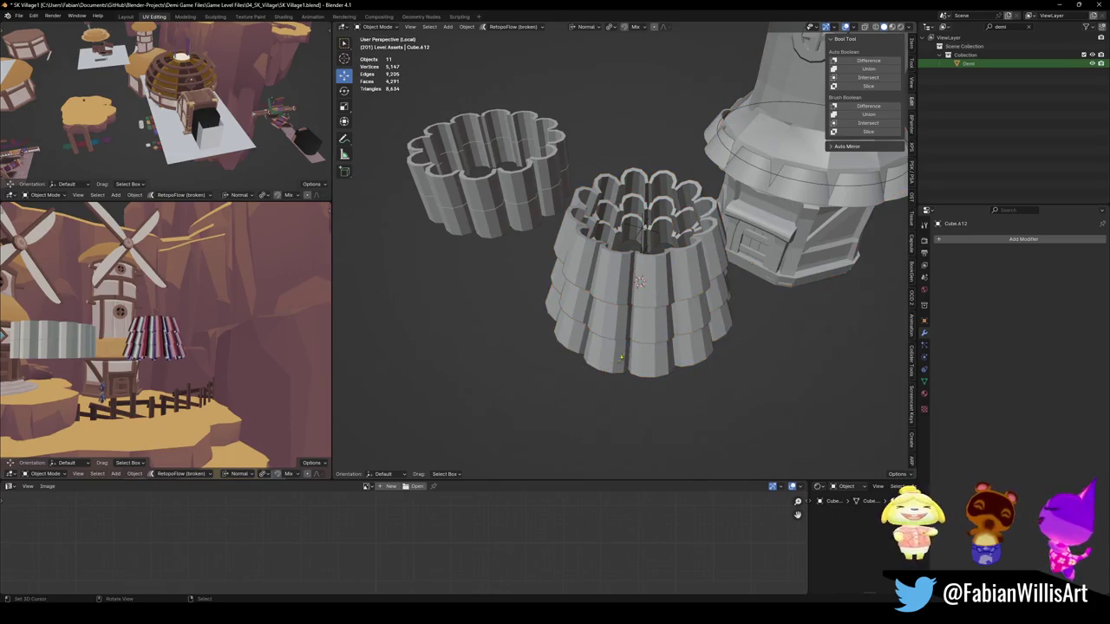
Step: Assign the Nature material to all faces of the skirt tiers
{"action": "left_click", "coordinate": [620, 356]}
{"action": "key", "text": "Tab"}
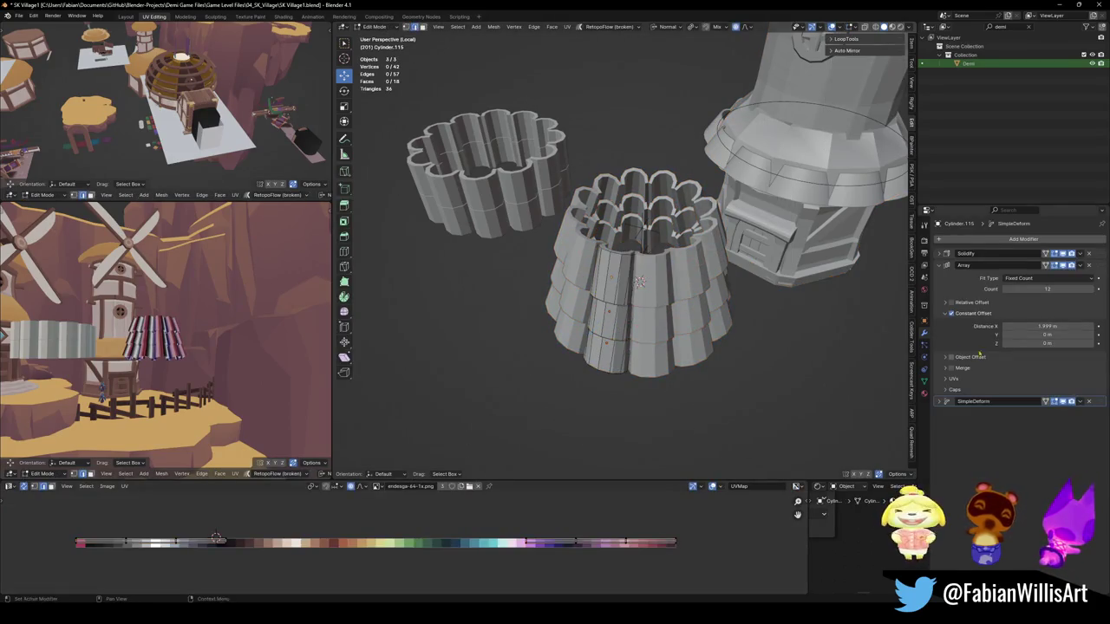
{"action": "key", "text": "a"}
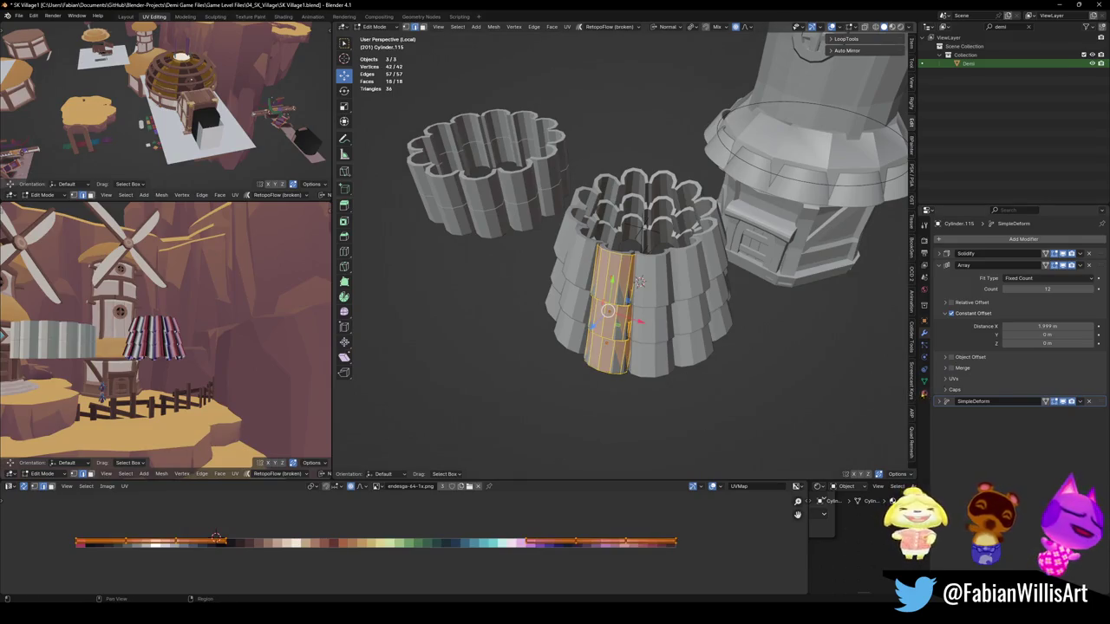
{"action": "left_click", "coordinate": [924, 392]}
{"action": "left_click", "coordinate": [963, 258]}
{"action": "left_click", "coordinate": [961, 305]}
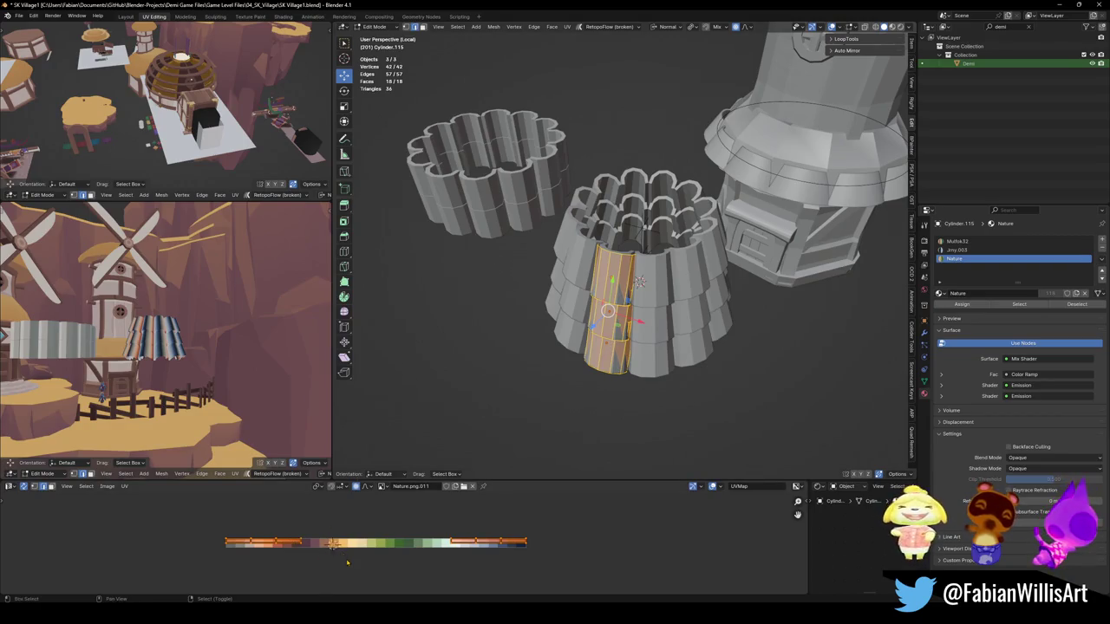
Step: Collapse the tiers' UVs to a point and place them on the straw swatch
{"action": "key", "text": "s"}
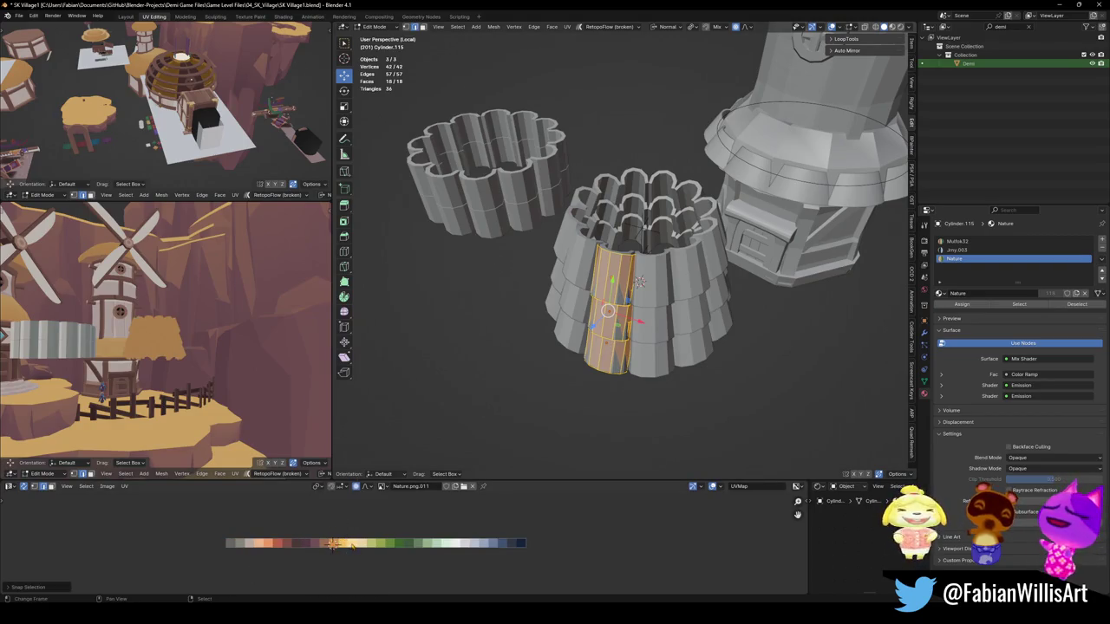
{"action": "key", "text": "g"}
{"action": "key", "text": "x"}
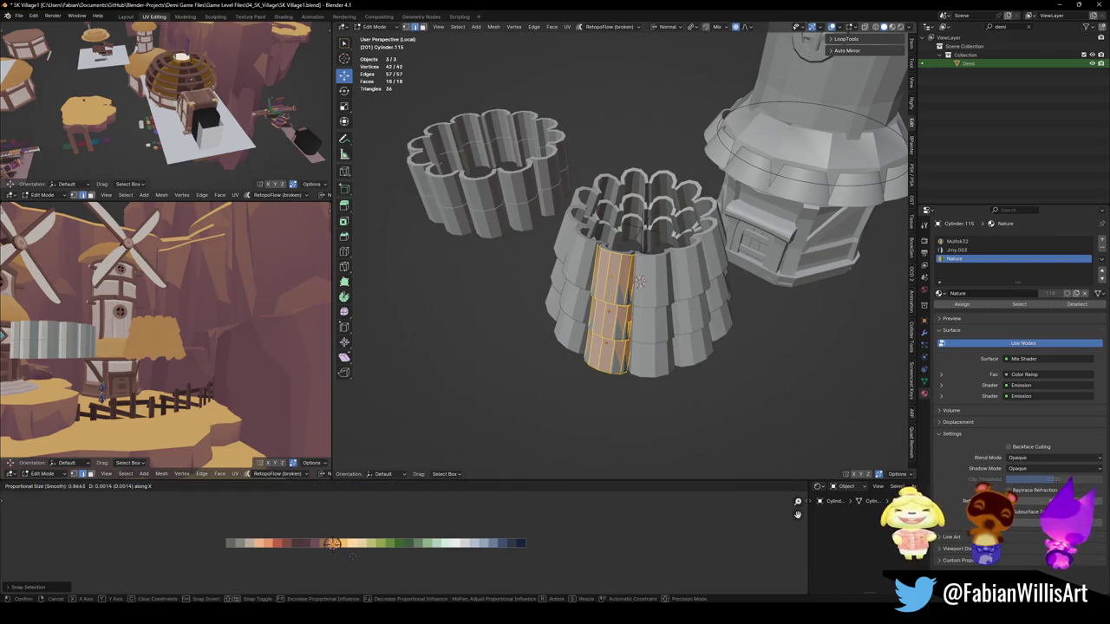
{"action": "left_click", "coordinate": [359, 556]}
{"action": "key", "text": "alt+a"}
{"action": "mouse_move", "coordinate": [607, 286]}
{"action": "middle_mouse_down"}
{"action": "mouse_move", "coordinate": [586, 344]}
{"action": "mouse_move", "coordinate": [624, 195]}
{"action": "middle_mouse_up"}
{"action": "key", "text": "Tab"}
Step: Duplicate all three skirt tiers in place
{"action": "left_click", "coordinate": [586, 344]}
{"action": "scroll", "coordinate": [624, 194], "scroll_direction": "down", "scroll_amount": 4}
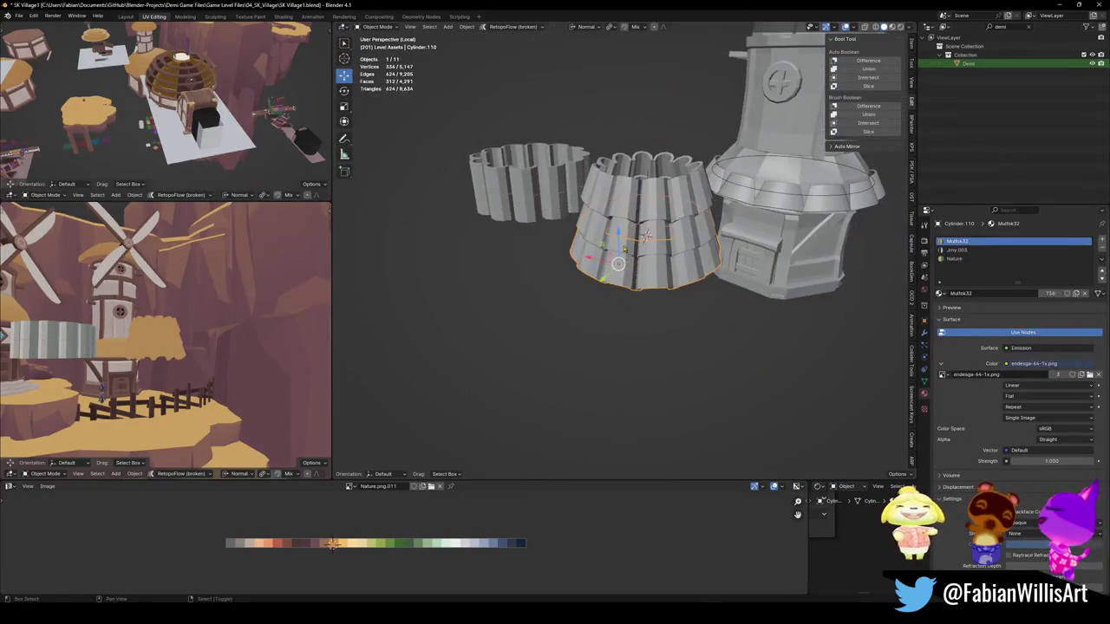
{"action": "left_click", "coordinate": [625, 194], "text": "shift"}
{"action": "key", "text": "shift+d"}
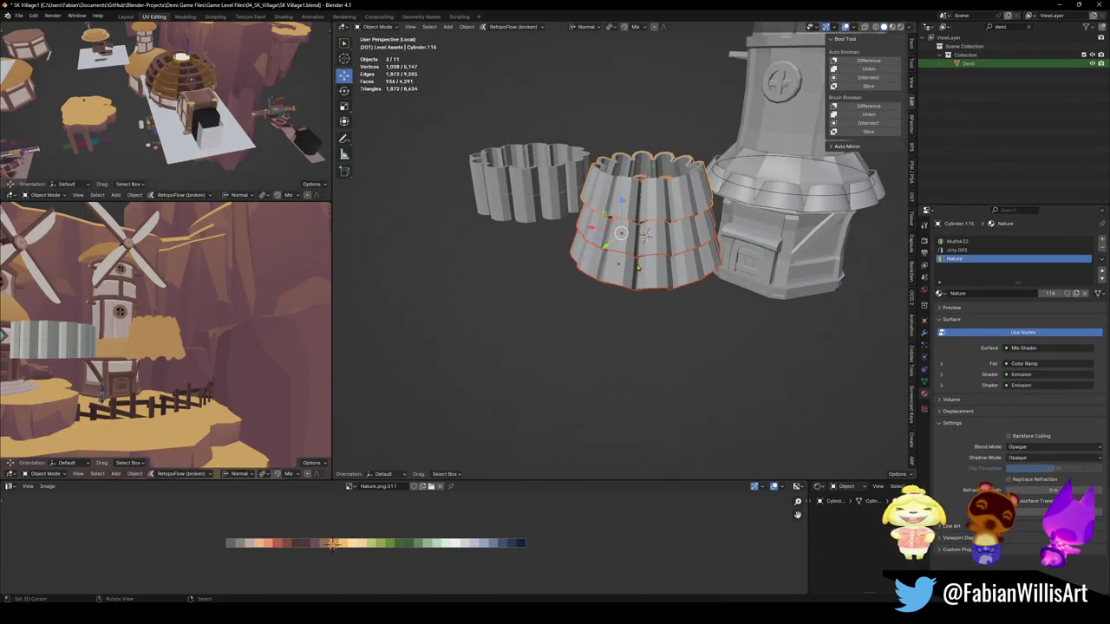
{"action": "right_click", "coordinate": [648, 262]}
{"action": "middle_click_drag", "start_coordinate": [648, 262], "coordinate": [646, 298]}
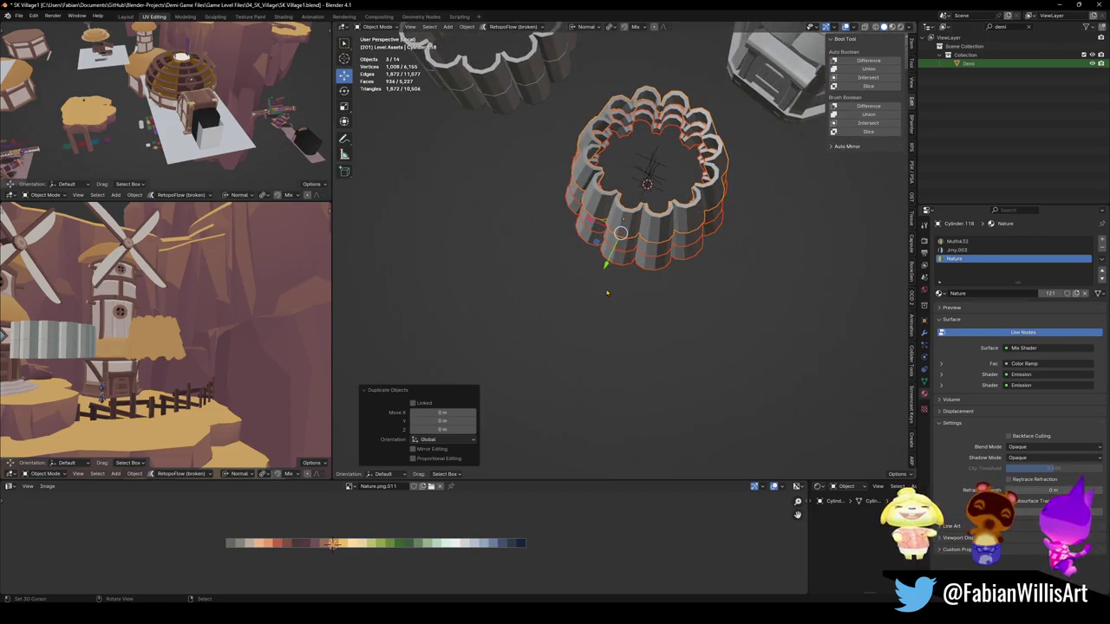
Step: Isolate the duplicated skirt tiers in local view and save the file
{"action": "key", "text": "KP_Divide"}
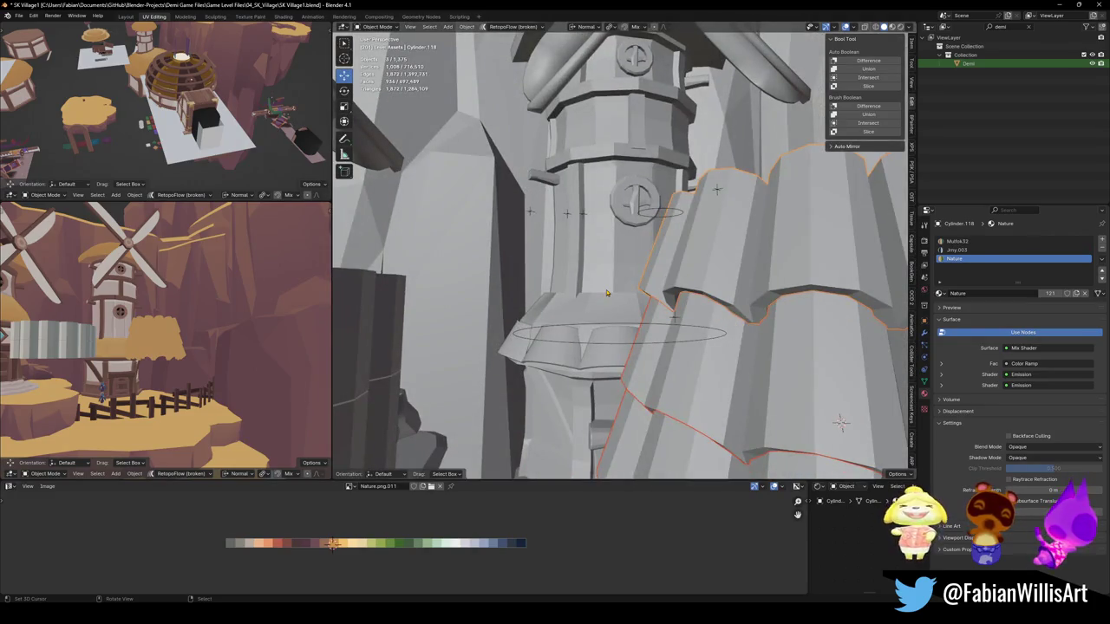
{"action": "key", "text": "KP_Divide"}
{"action": "mouse_move", "coordinate": [607, 294]}
{"action": "middle_mouse_down"}
{"action": "mouse_move", "coordinate": [582, 314]}
{"action": "mouse_move", "coordinate": [607, 351]}
{"action": "middle_mouse_up"}
{"action": "key", "text": "ctrl+s"}
{"action": "scroll", "coordinate": [613, 363], "scroll_direction": "down", "scroll_amount": 2}
Step: Raise all three skirt tiers 5.9267 m along Z, then deselect them
{"action": "key", "text": "a"}
{"action": "key", "text": "g"}
{"action": "key", "text": "z"}
{"action": "left_click", "coordinate": [624, 204]}
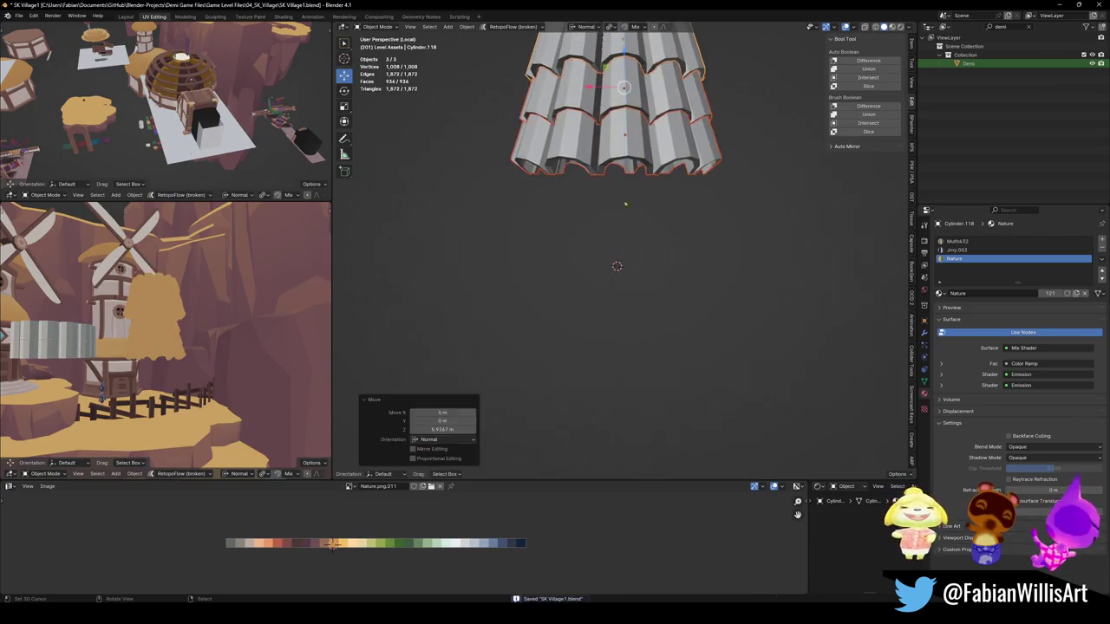
{"action": "middle_click_drag", "start_coordinate": [624, 204], "coordinate": [623, 252]}
{"action": "key", "text": "alt+a"}
{"action": "scroll", "coordinate": [621, 259], "scroll_direction": "up", "scroll_amount": 3}
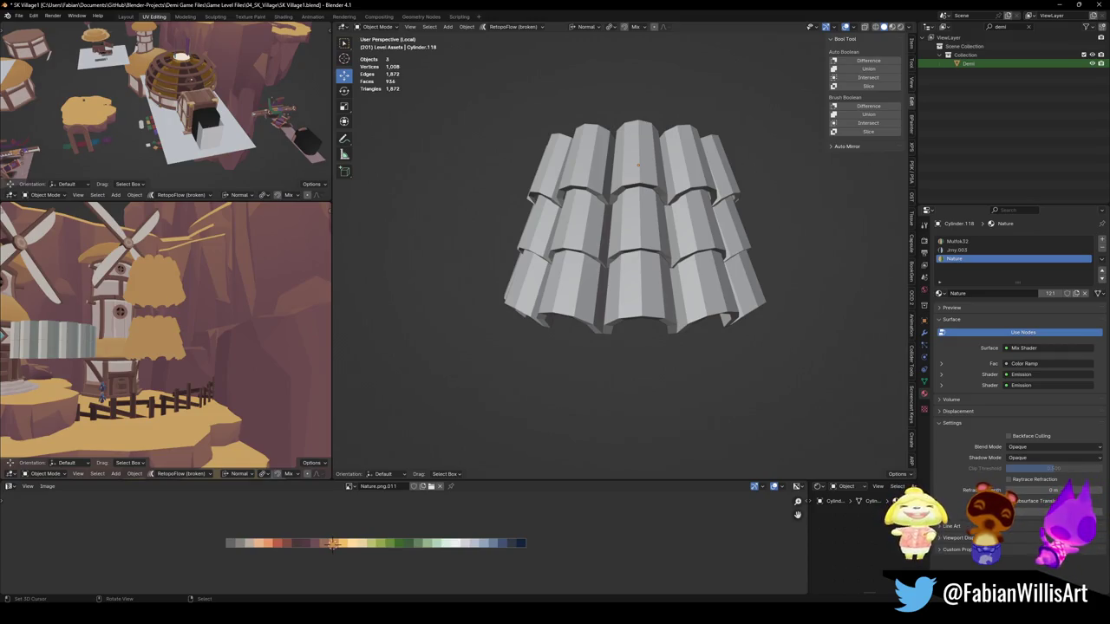
Step: Save the file, fly through the scene preview, then select the bottom panel tier
{"action": "key", "text": "ctrl+s"}
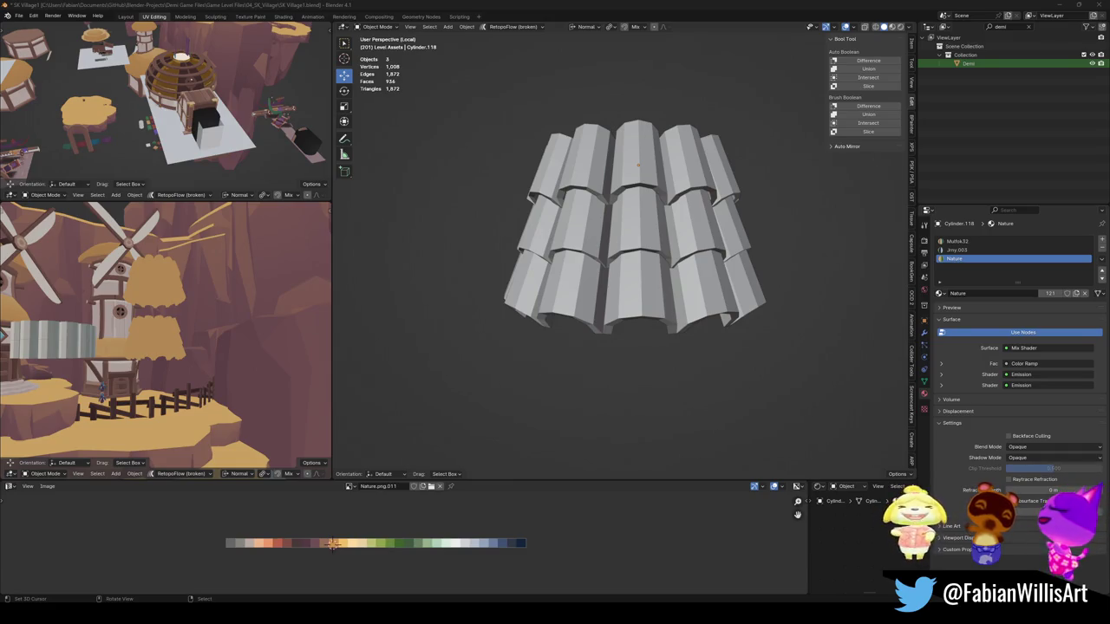
{"action": "middle_click_drag", "start_coordinate": [164, 329], "coordinate": [201, 291]}
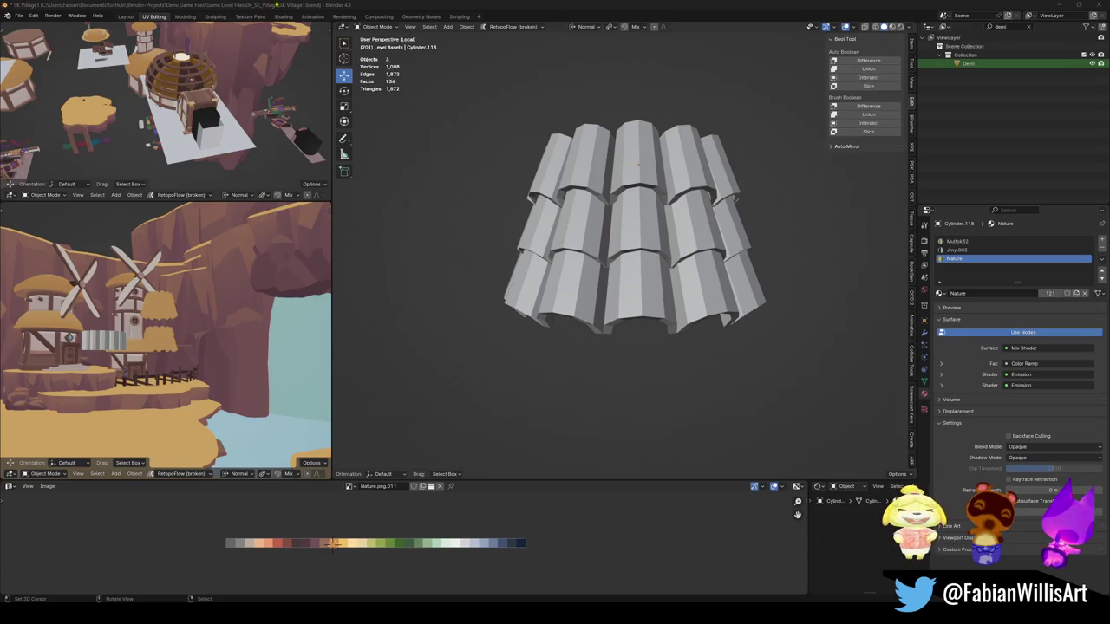
{"action": "key", "text": "shift+grave"}
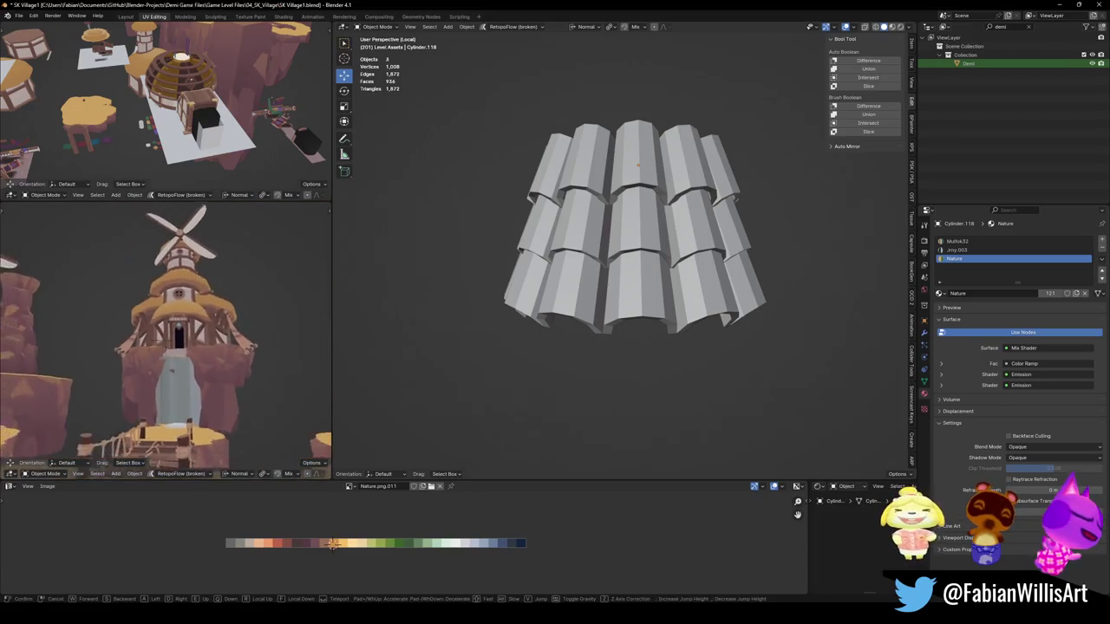
{"action": "key", "text": "d"}
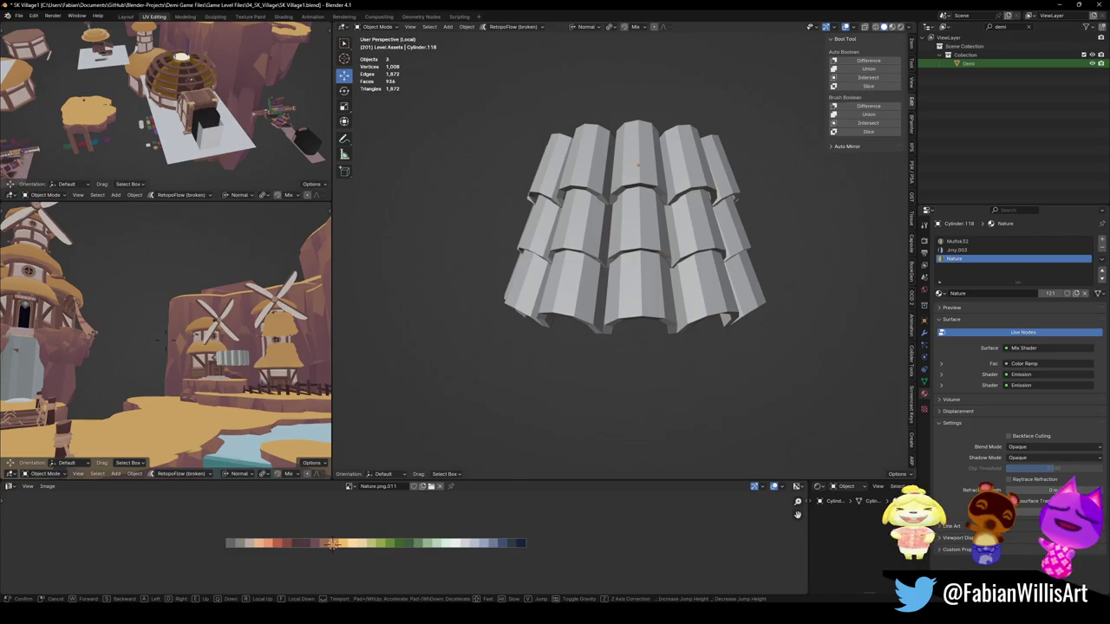
{"action": "key", "text": "Return"}
{"action": "left_click", "coordinate": [628, 264]}
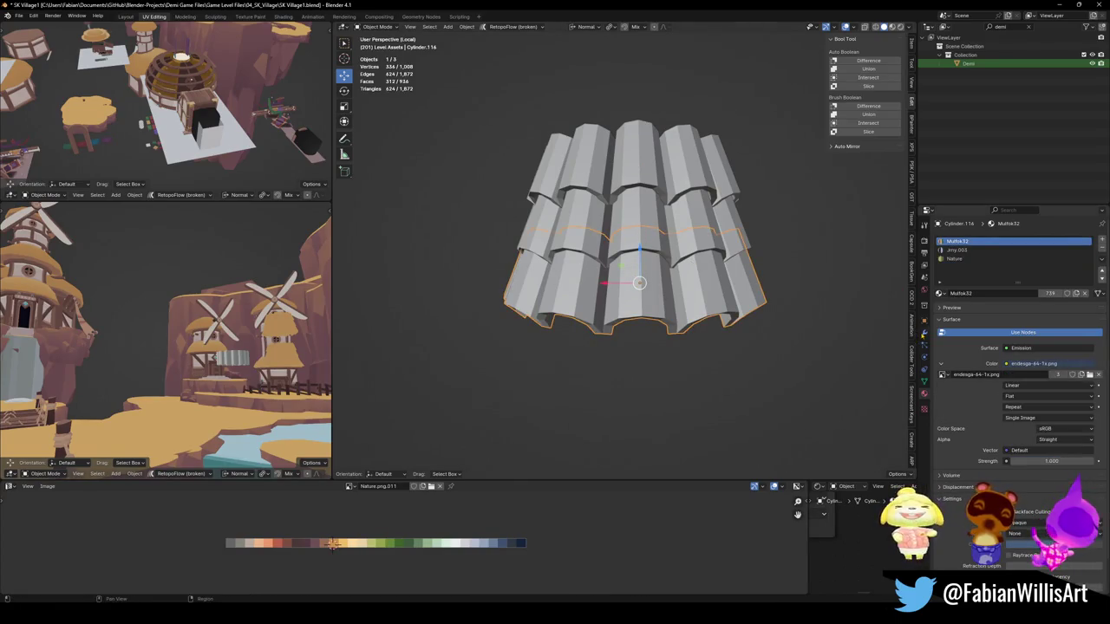
Step: Apply the bottom tier's Solidify modifier and show Array and SimpleDeform on cage in Edit Mode
{"action": "left_click", "coordinate": [924, 333]}
{"action": "key", "text": "ctrl+a"}
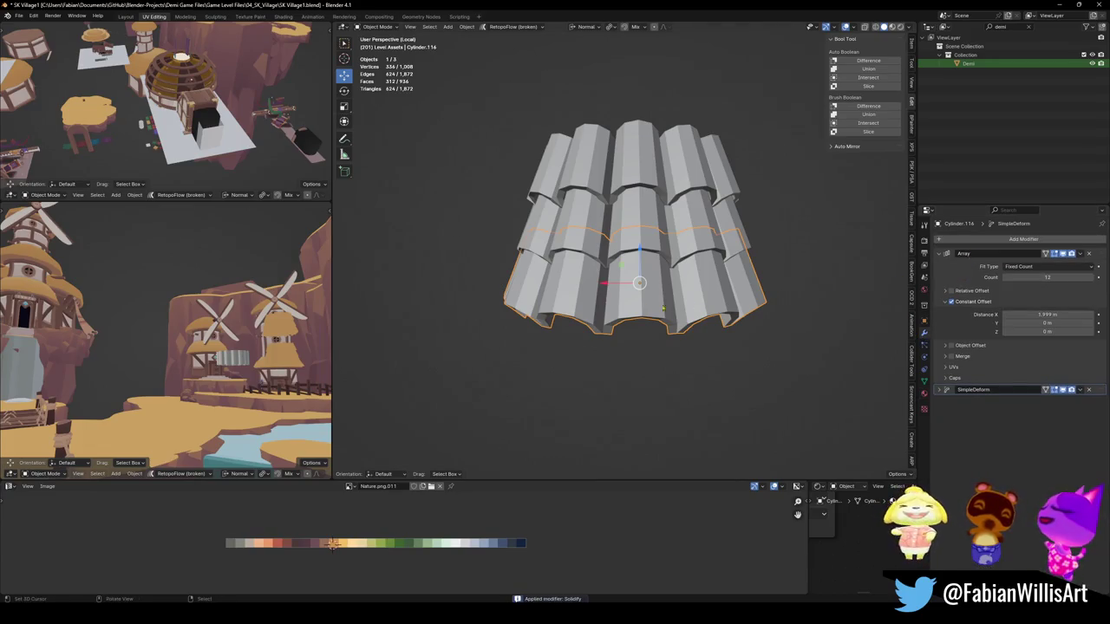
{"action": "key", "text": "Tab"}
{"action": "scroll", "coordinate": [640, 283], "scroll_direction": "up", "scroll_amount": 3}
{"action": "middle_click_drag", "start_coordinate": [639, 282], "coordinate": [641, 290]}
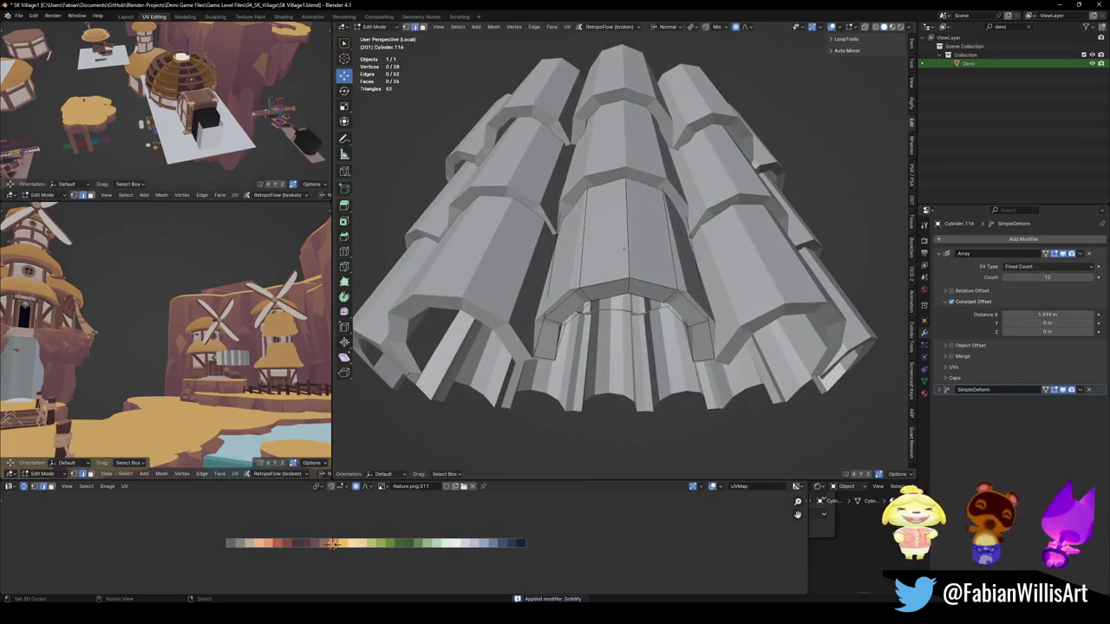
{"action": "key", "text": "a"}
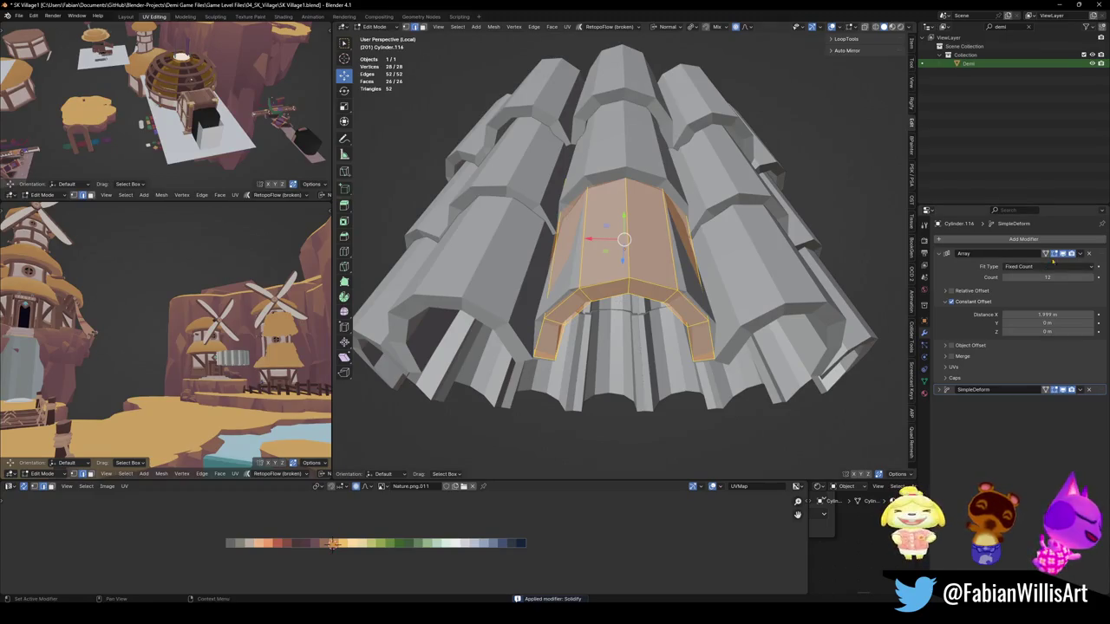
{"action": "left_click", "coordinate": [1046, 253]}
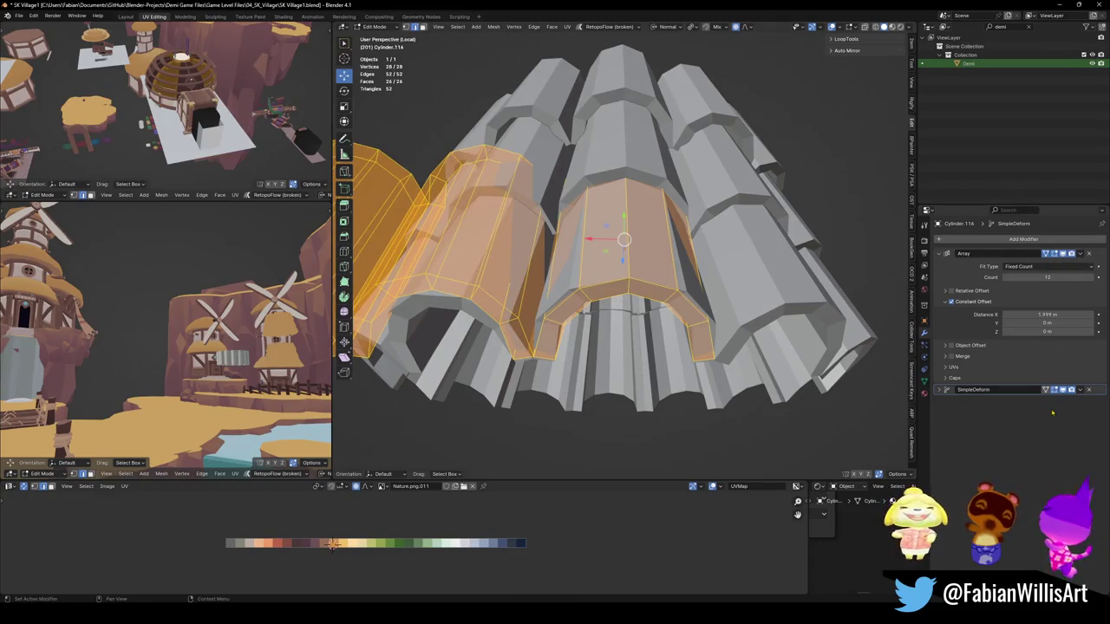
{"action": "left_click", "coordinate": [1046, 389]}
Step: Edge-slide the panel's lower edge loops, the last by a factor of -0.067
{"action": "key", "text": "alt+a"}
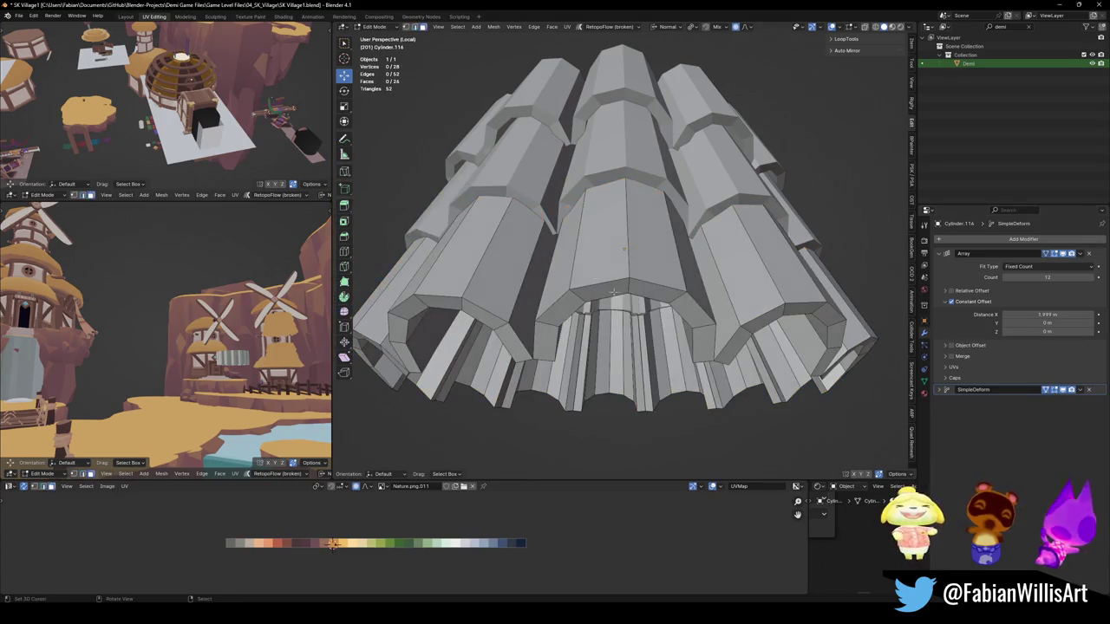
{"action": "left_click", "coordinate": [626, 288], "text": "alt"}
{"action": "middle_click_drag", "start_coordinate": [649, 317], "coordinate": [602, 317]}
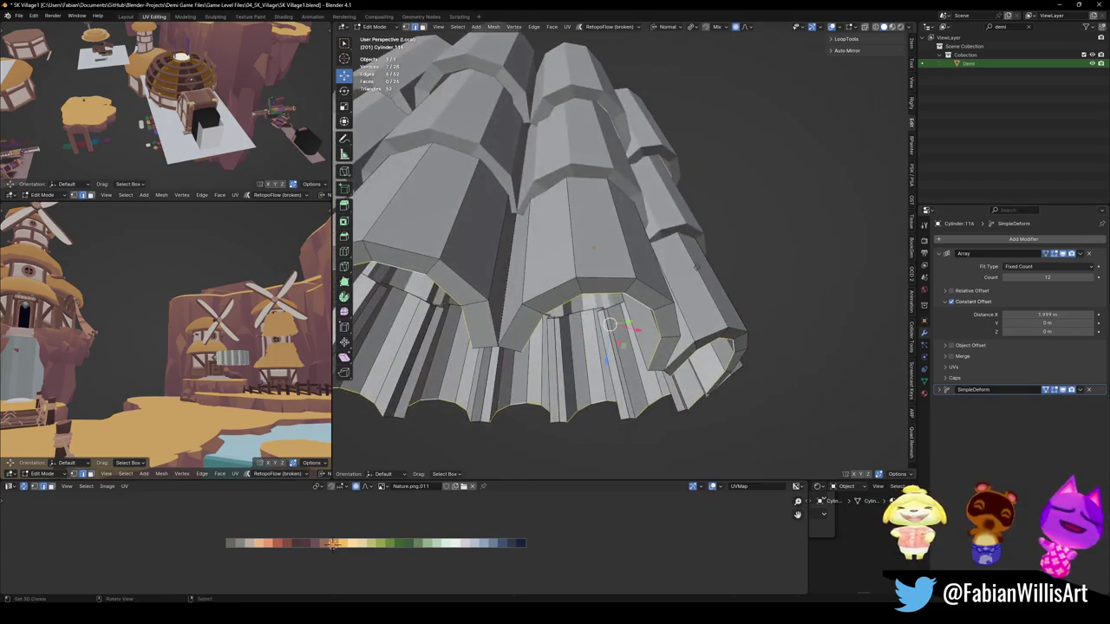
{"action": "key", "text": "g"}
{"action": "key", "text": "g"}
{"action": "left_click", "coordinate": [694, 260]}
{"action": "mouse_move", "coordinate": [694, 261]}
{"action": "middle_mouse_down"}
{"action": "mouse_move", "coordinate": [688, 232]}
{"action": "mouse_move", "coordinate": [721, 230]}
{"action": "middle_mouse_up"}
{"action": "key", "text": "g"}
{"action": "key", "text": "g"}
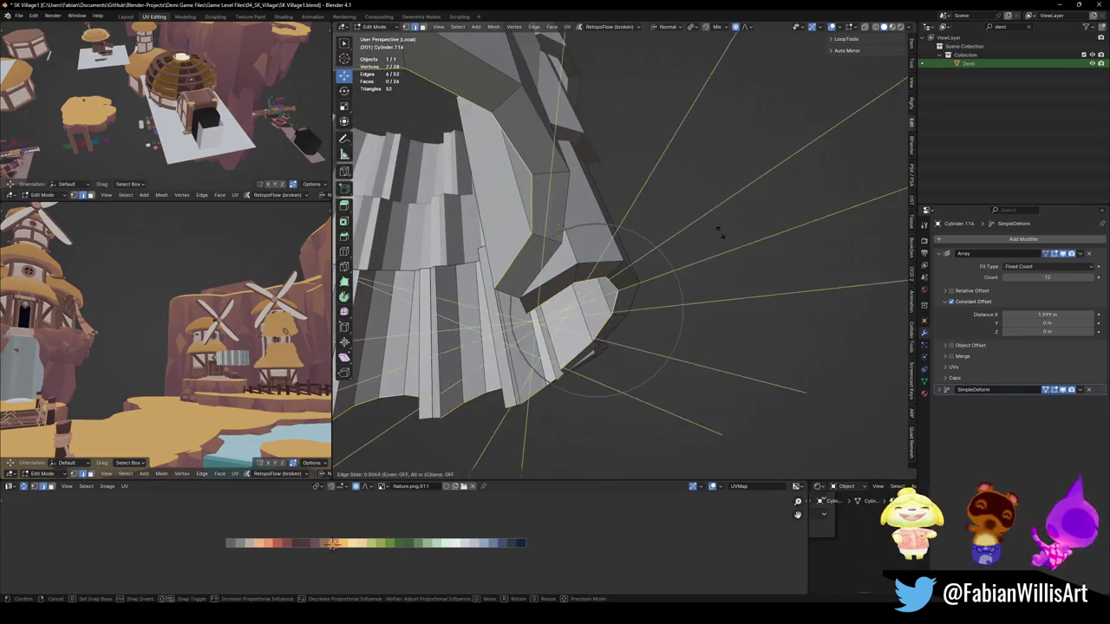
{"action": "left_click", "coordinate": [704, 170]}
{"action": "mouse_move", "coordinate": [703, 170]}
{"action": "middle_mouse_down"}
{"action": "mouse_move", "coordinate": [704, 230]}
{"action": "mouse_move", "coordinate": [664, 255]}
{"action": "mouse_move", "coordinate": [691, 268]}
{"action": "middle_mouse_up"}
{"action": "key", "text": "g"}
{"action": "key", "text": "g"}
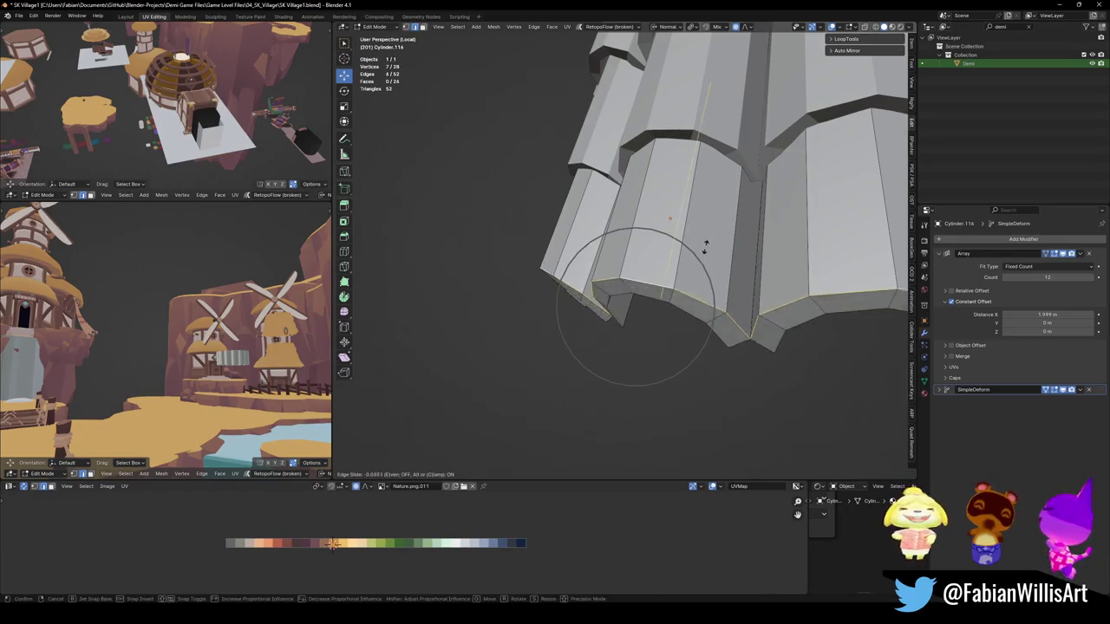
{"action": "left_click", "coordinate": [726, 217]}
{"action": "middle_click_drag", "start_coordinate": [639, 307], "coordinate": [674, 336]}
Step: Select the bottom tier panel's outer faces along a path and frame them
{"action": "key", "text": "alt+a"}
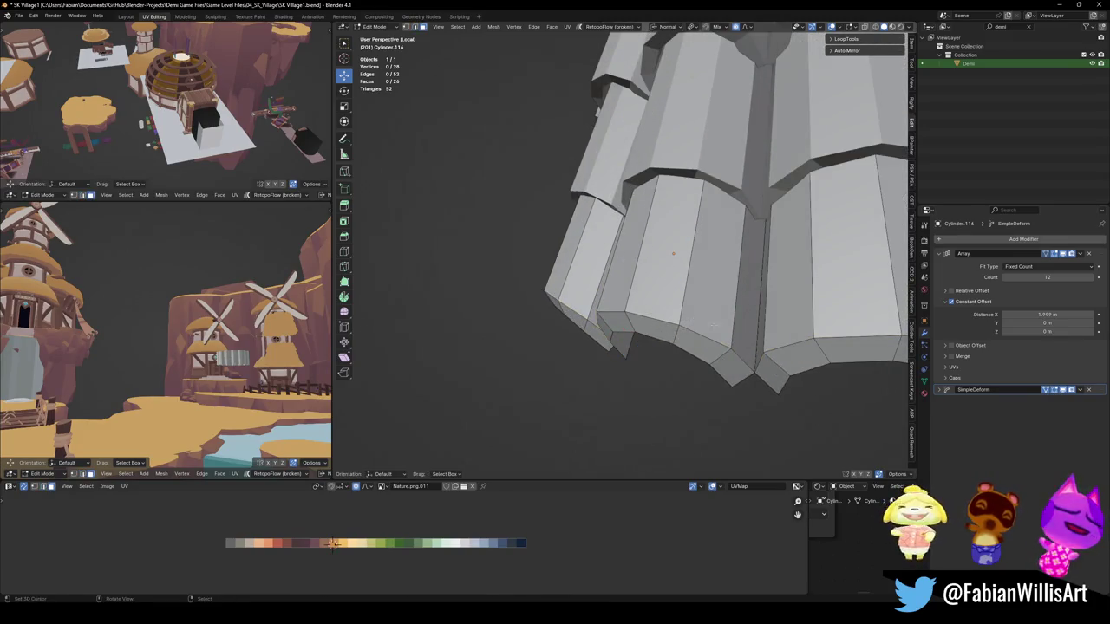
{"action": "left_click", "coordinate": [748, 333], "text": "alt"}
{"action": "middle_click_drag", "start_coordinate": [748, 333], "coordinate": [574, 297]}
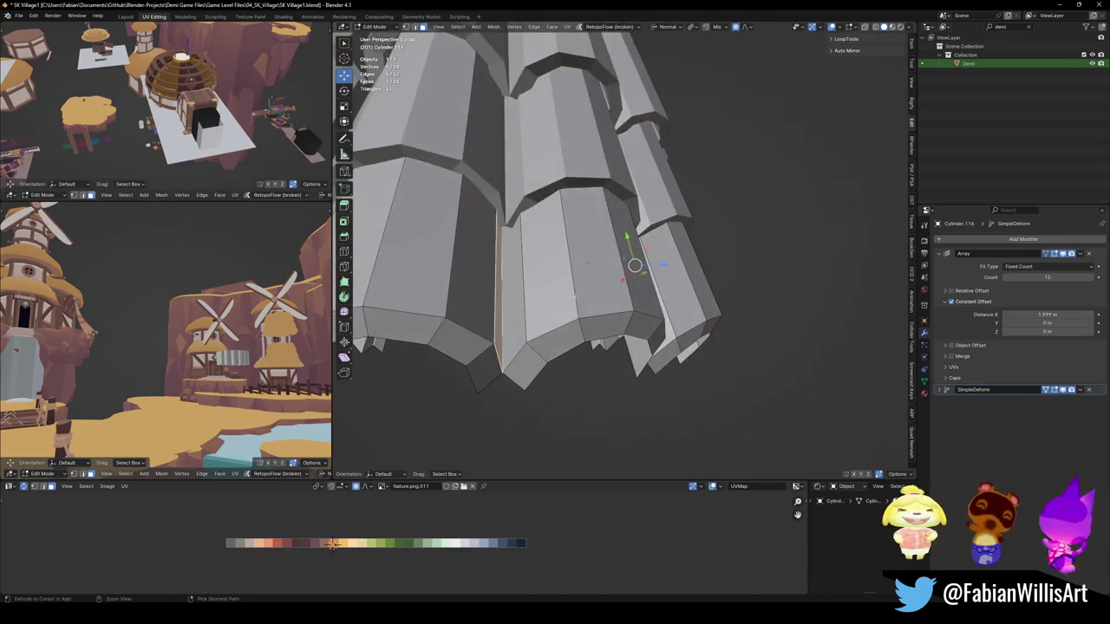
{"action": "left_click", "coordinate": [575, 297], "text": "ctrl"}
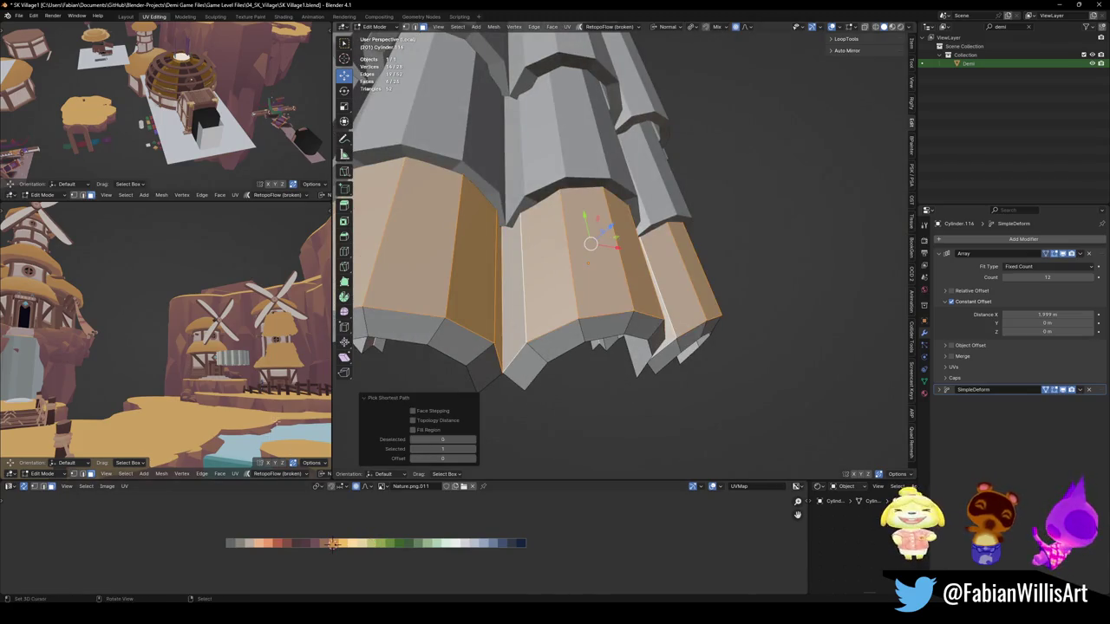
{"action": "key", "text": "KP_Decimal"}
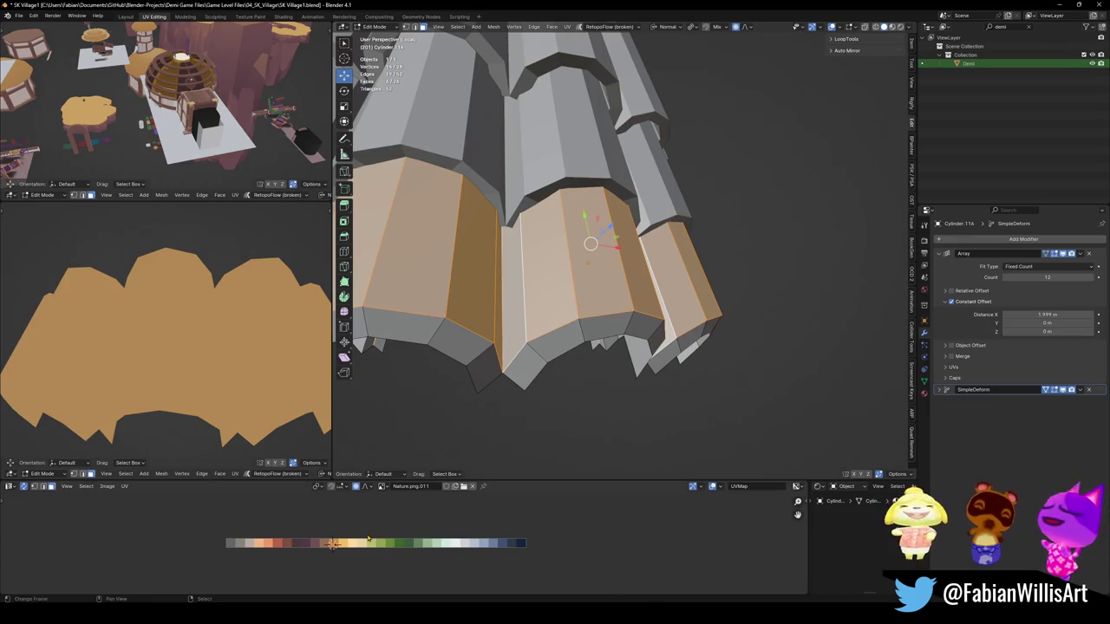
Step: With proportional editing off, slide the faces' UVs horizontally onto the orange palette swatch
{"action": "key", "text": "g"}
{"action": "key", "text": "Escape"}
{"action": "key", "text": "o"}
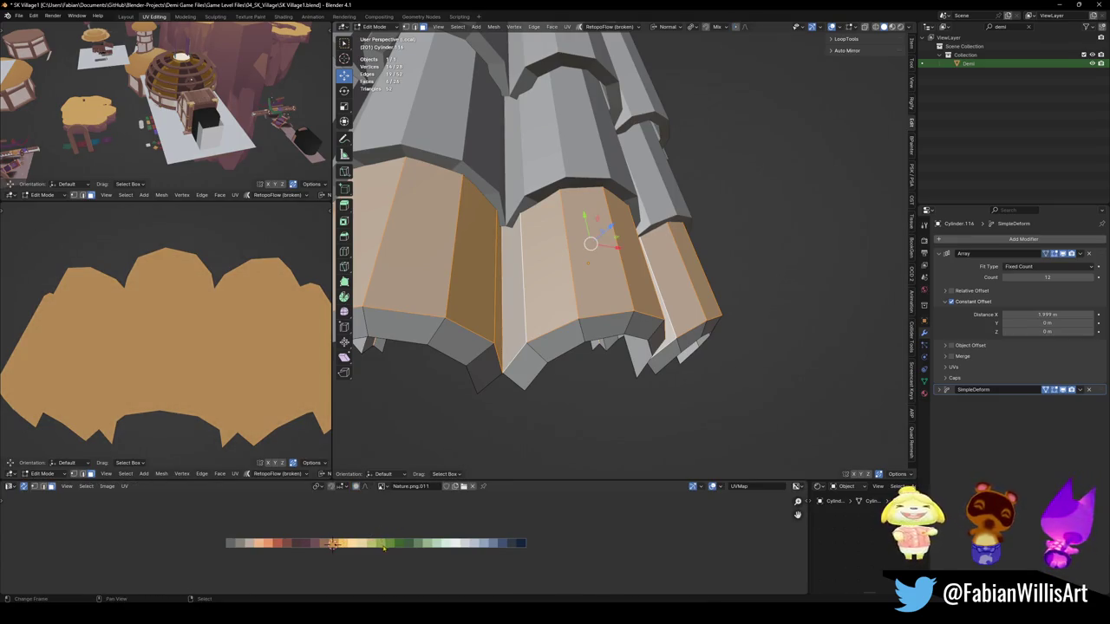
{"action": "key", "text": "g"}
{"action": "key", "text": "x"}
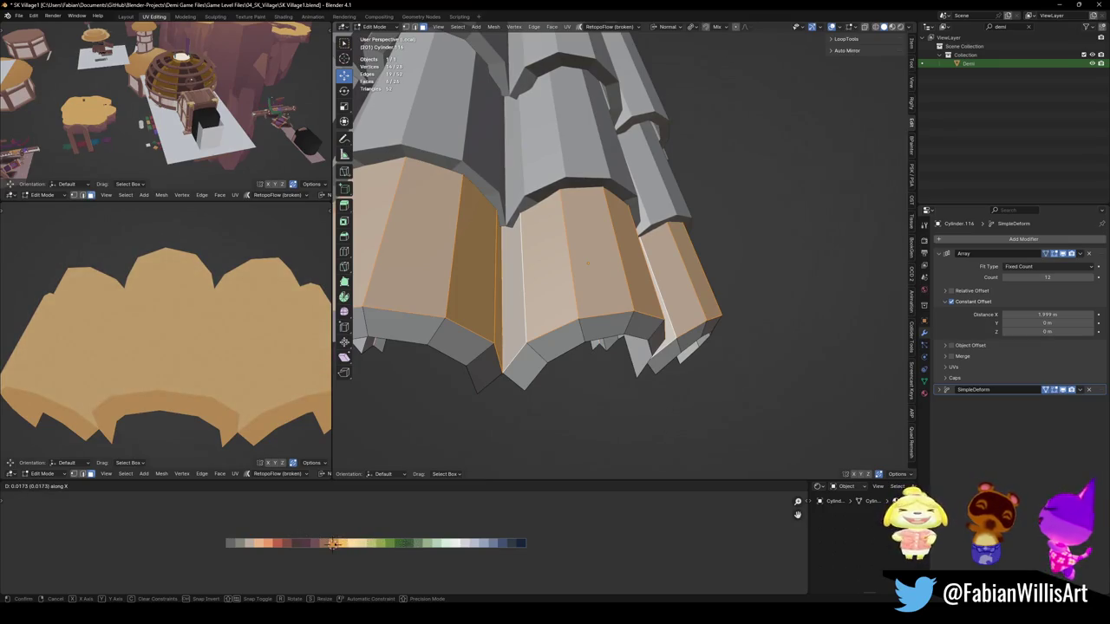
{"action": "left_click", "coordinate": [333, 544]}
{"action": "scroll", "coordinate": [121, 365], "scroll_direction": "down", "scroll_amount": 3}
{"action": "mouse_move", "coordinate": [113, 356]}
{"action": "middle_mouse_down"}
{"action": "mouse_move", "coordinate": [111, 409]}
{"action": "mouse_move", "coordinate": [254, 378]}
{"action": "mouse_move", "coordinate": [173, 374]}
{"action": "middle_mouse_up"}
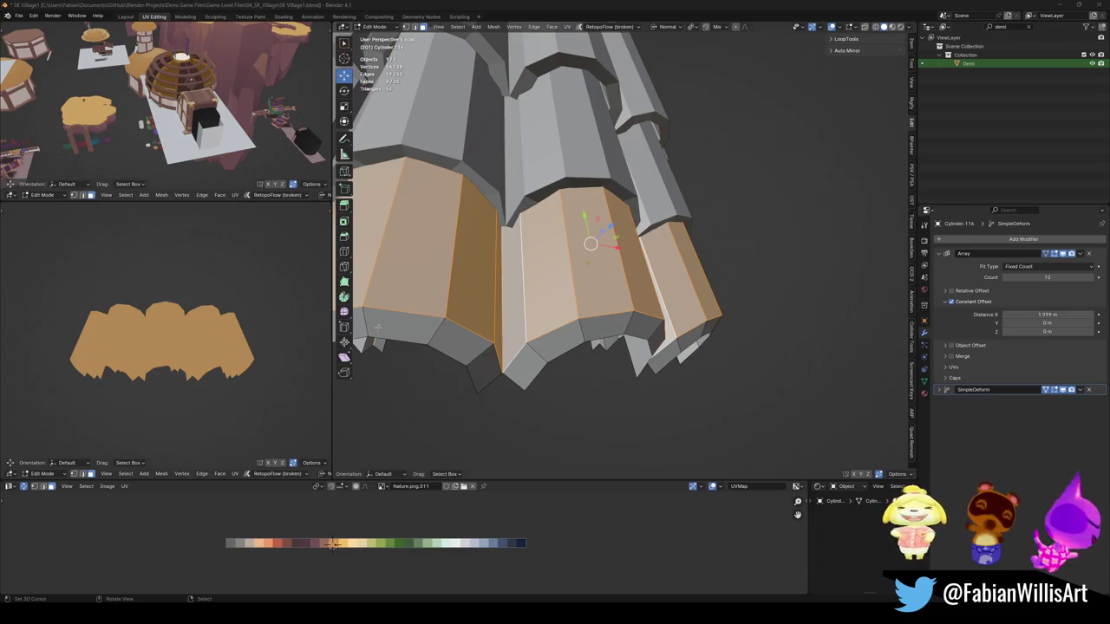
{"action": "middle_click_drag", "start_coordinate": [378, 327], "coordinate": [381, 303]}
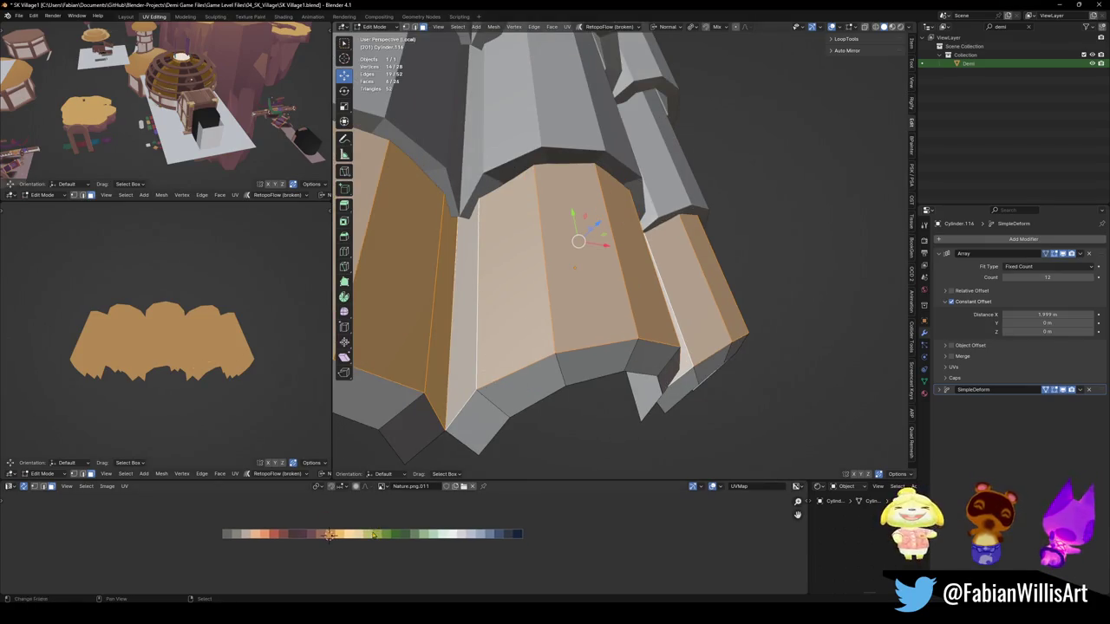
Step: Slide the bottom ring's UVs horizontally onto a darker palette swatch
{"action": "key", "text": "g"}
{"action": "key", "text": "x"}
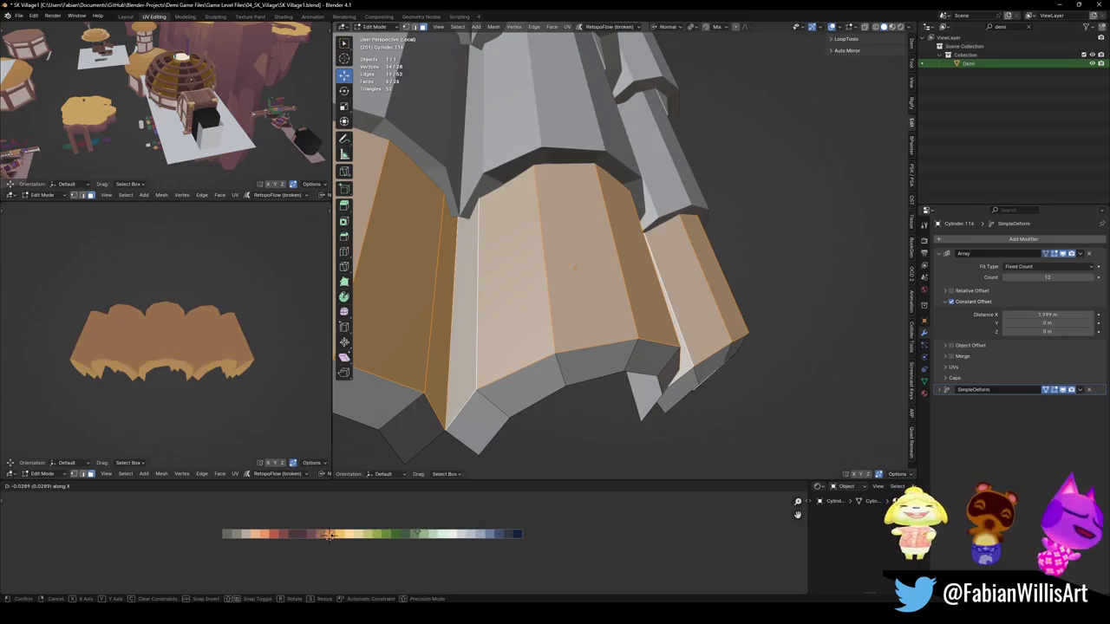
{"action": "left_click", "coordinate": [329, 535]}
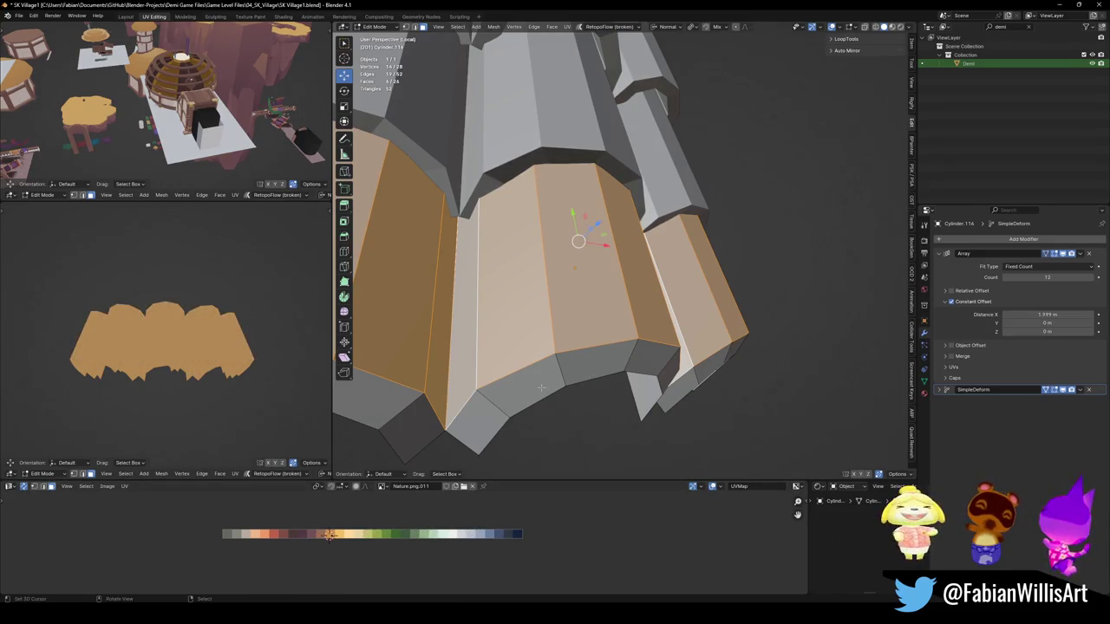
{"action": "key", "text": "ctrl+z"}
{"action": "key", "text": "g"}
{"action": "key", "text": "x"}
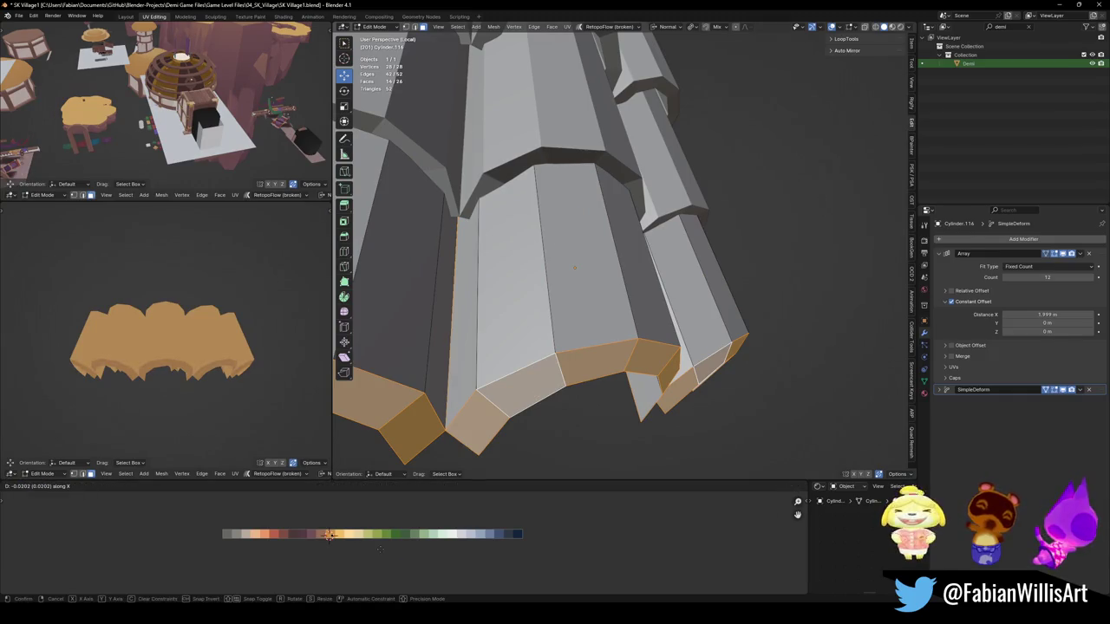
{"action": "left_click", "coordinate": [329, 535]}
Step: Hide the rim, select the linked inner faces and move their UVs to a darker tone
{"action": "mouse_move", "coordinate": [564, 255]}
{"action": "middle_mouse_down"}
{"action": "mouse_move", "coordinate": [587, 368]}
{"action": "mouse_move", "coordinate": [567, 402]}
{"action": "middle_mouse_up"}
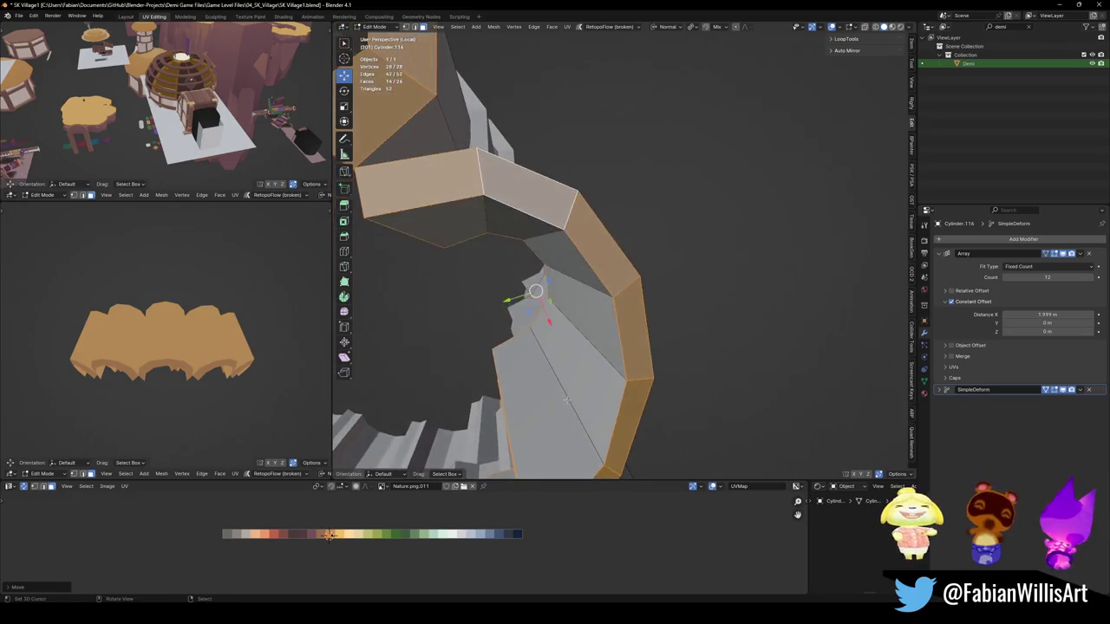
{"action": "key", "text": "h"}
{"action": "key", "text": "l"}
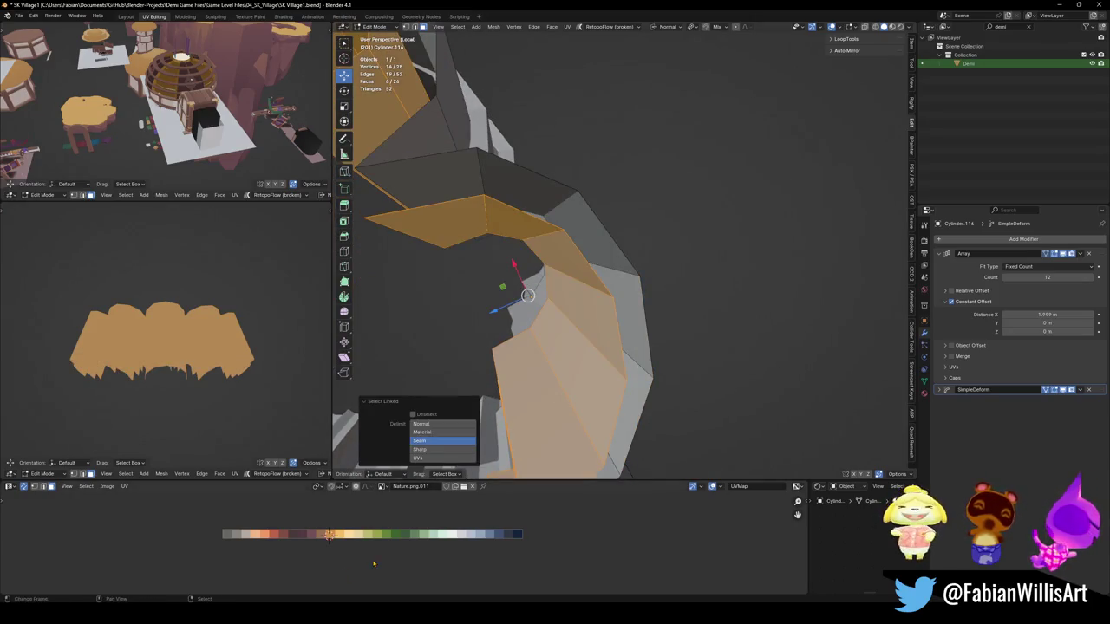
{"action": "key", "text": "g"}
{"action": "key", "text": "x"}
{"action": "left_click", "coordinate": [367, 565]}
Step: Reveal the hidden faces and deselect everything
{"action": "key", "text": "alt+a"}
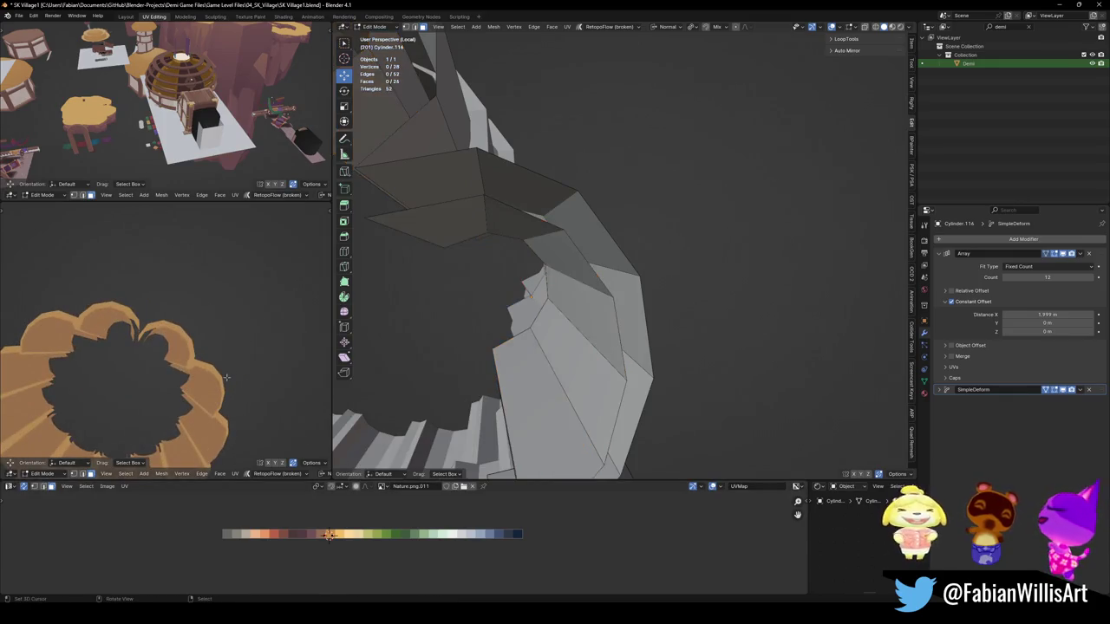
{"action": "key", "text": "a"}
{"action": "key", "text": "alt+a"}
{"action": "middle_click_drag", "start_coordinate": [227, 391], "coordinate": [166, 431]}
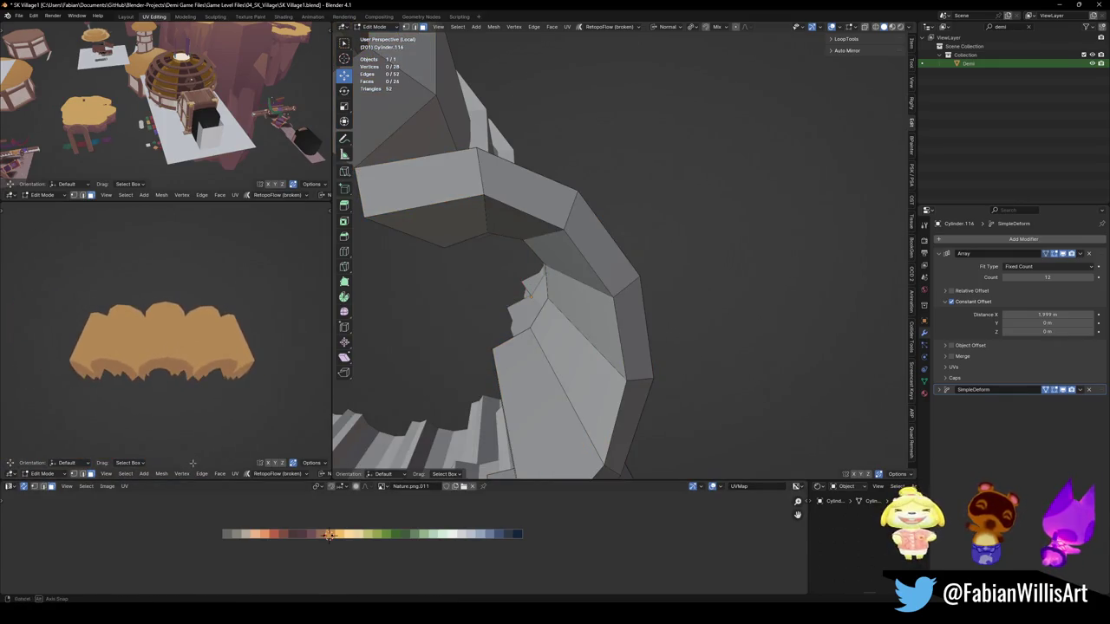
{"action": "scroll", "coordinate": [607, 260], "scroll_direction": "down", "scroll_amount": 4}
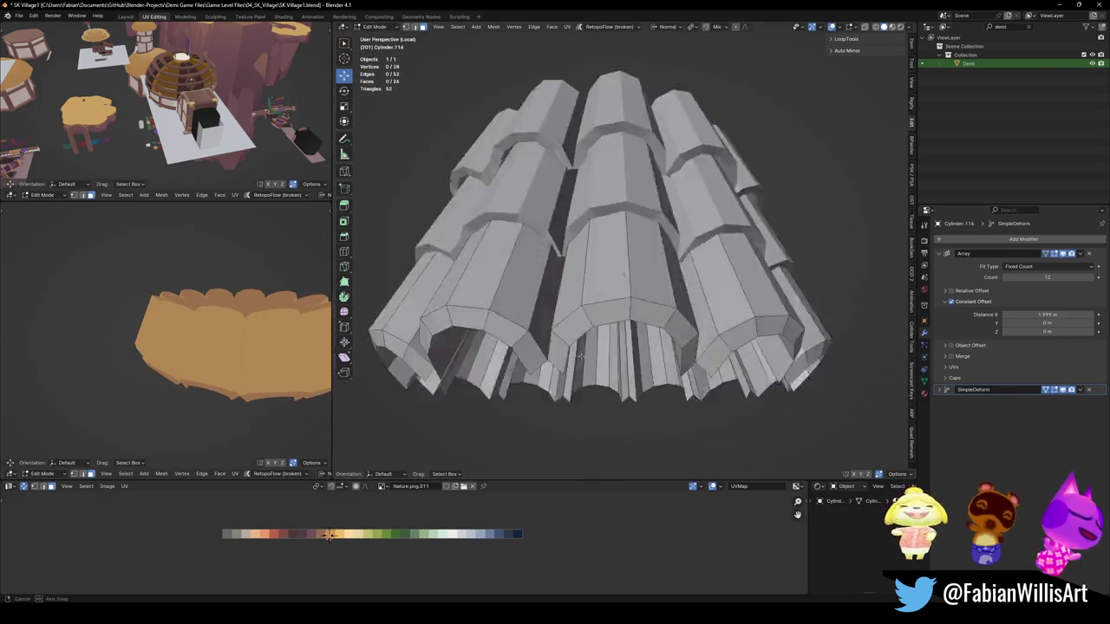
Step: Orbit and zoom around the arrayed skirt to inspect it from several angles
{"action": "middle_click_drag", "start_coordinate": [607, 260], "coordinate": [607, 312]}
{"action": "scroll", "coordinate": [245, 319], "scroll_direction": "down", "scroll_amount": 2}
{"action": "middle_click_drag", "start_coordinate": [203, 338], "coordinate": [182, 351]}
{"action": "scroll", "coordinate": [633, 260], "scroll_direction": "down", "scroll_amount": 2}
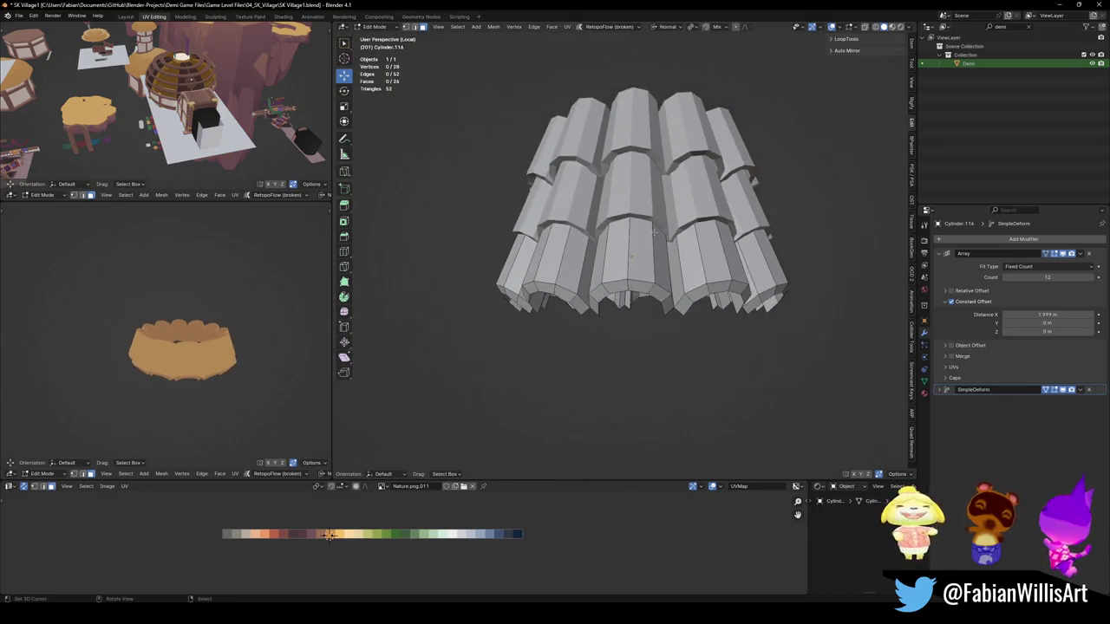
{"action": "middle_click_drag", "start_coordinate": [633, 260], "coordinate": [633, 286]}
{"action": "scroll", "coordinate": [633, 260], "scroll_direction": "up", "scroll_amount": 3}
{"action": "key", "text": "ctrl+z"}
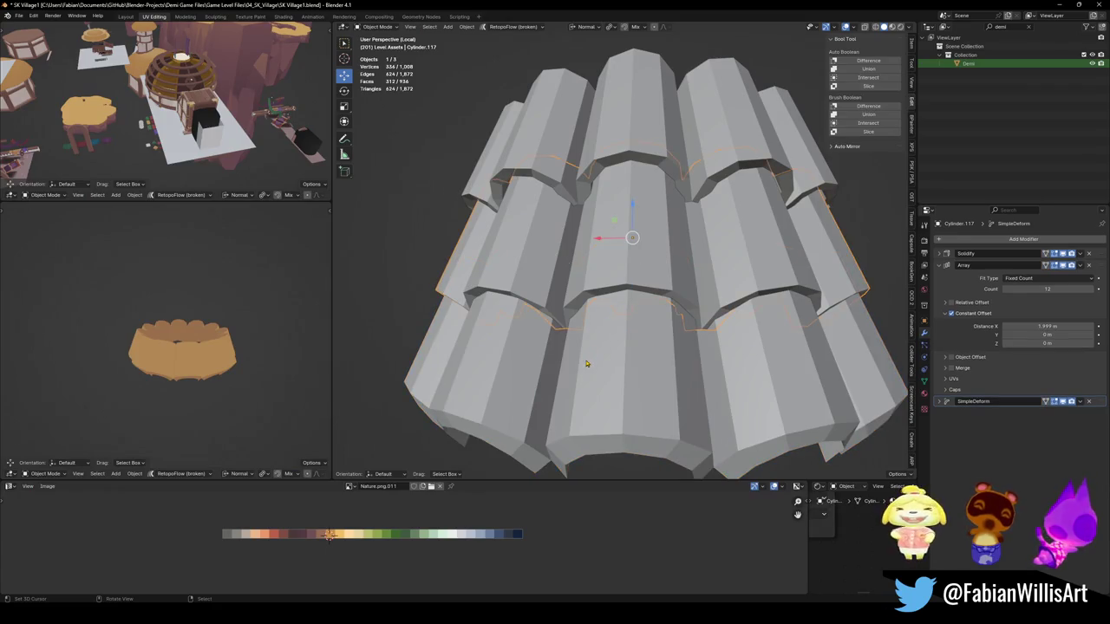
Step: Slide the edge loop at the cylinder end by -0.070 along the panel
{"action": "mouse_move", "coordinate": [614, 423]}
{"action": "middle_mouse_down"}
{"action": "mouse_move", "coordinate": [565, 335]}
{"action": "mouse_move", "coordinate": [627, 389]}
{"action": "middle_mouse_up"}
{"action": "key", "text": "ctrl+z"}
{"action": "key", "text": "ctrl+z"}
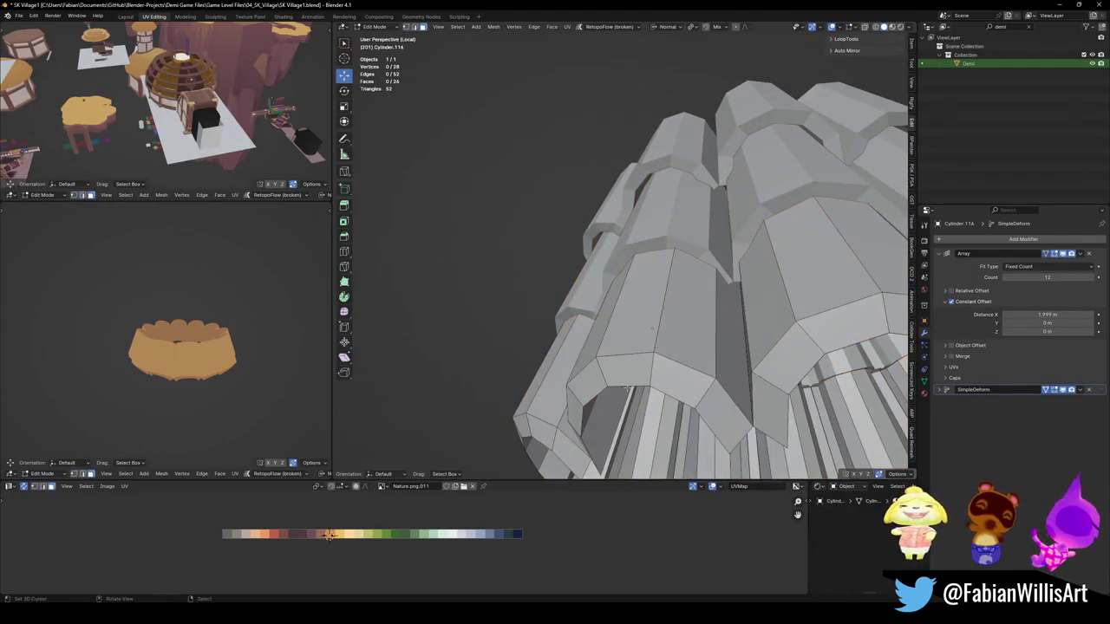
{"action": "left_click", "coordinate": [627, 389], "text": "alt"}
{"action": "key", "text": "g"}
{"action": "key", "text": "g"}
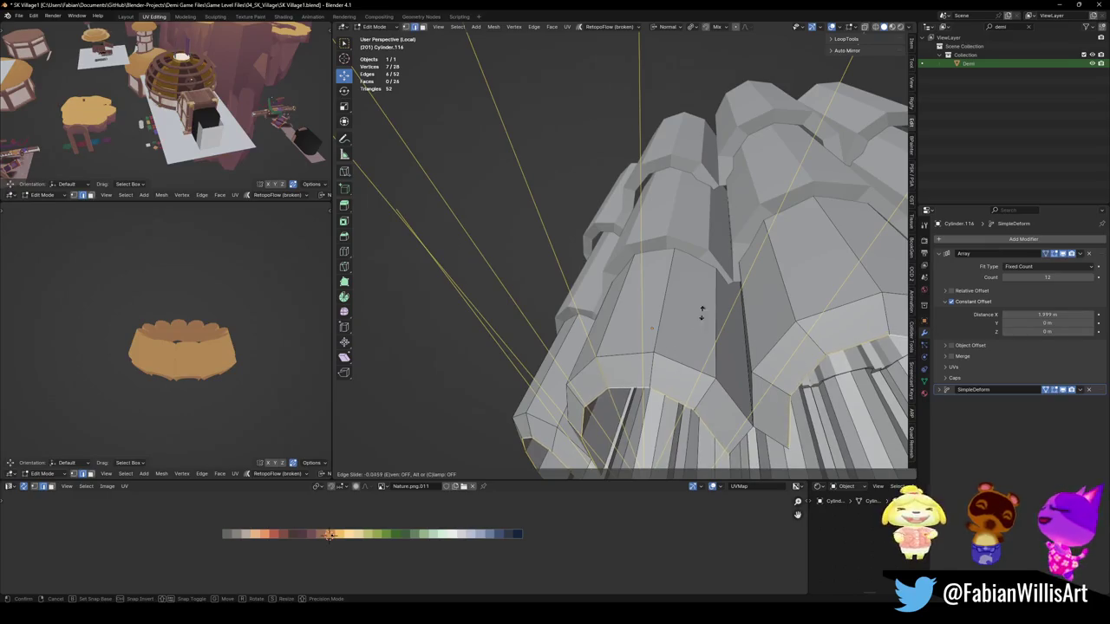
{"action": "mouse_move", "coordinate": [398, 338]}
{"action": "middle_mouse_down"}
{"action": "mouse_move", "coordinate": [765, 391]}
{"action": "mouse_move", "coordinate": [750, 360]}
{"action": "middle_mouse_up"}
{"action": "key", "text": "g"}
{"action": "key", "text": "g"}
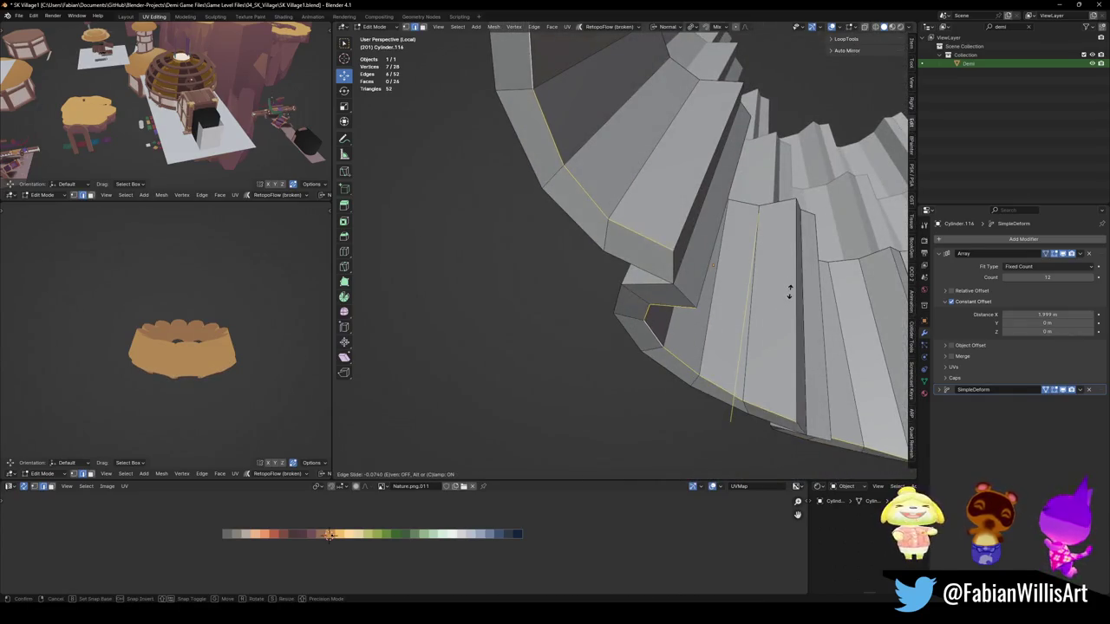
{"action": "left_click", "coordinate": [790, 294]}
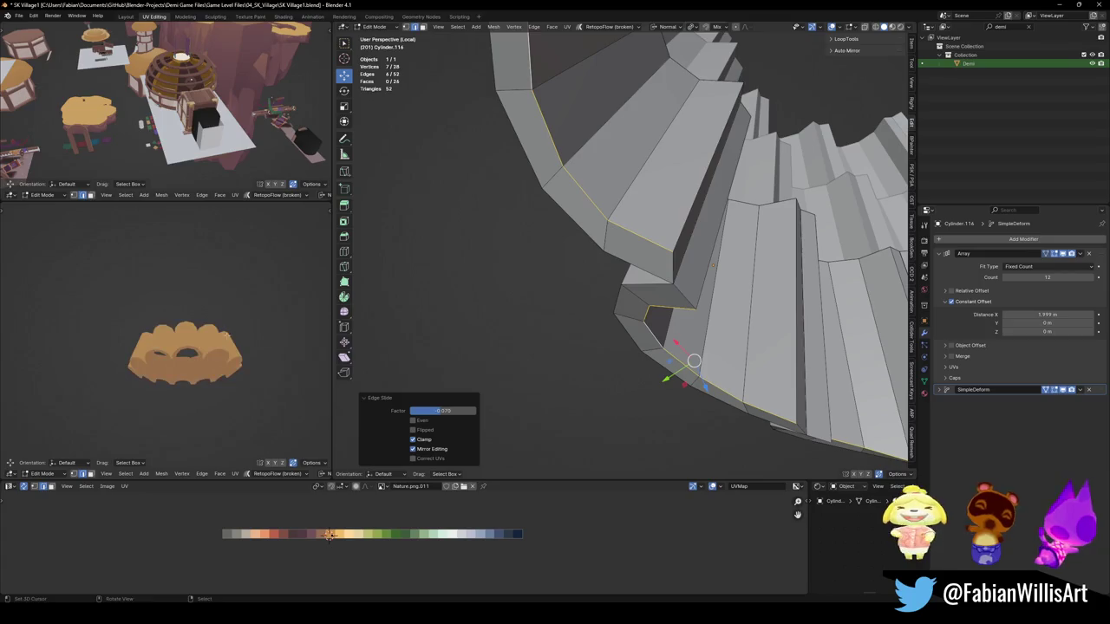
Step: Return to Object Mode with all tile rows deselected
{"action": "middle_click_drag", "start_coordinate": [291, 338], "coordinate": [293, 390]}
{"action": "middle_click_drag", "start_coordinate": [558, 292], "coordinate": [661, 293]}
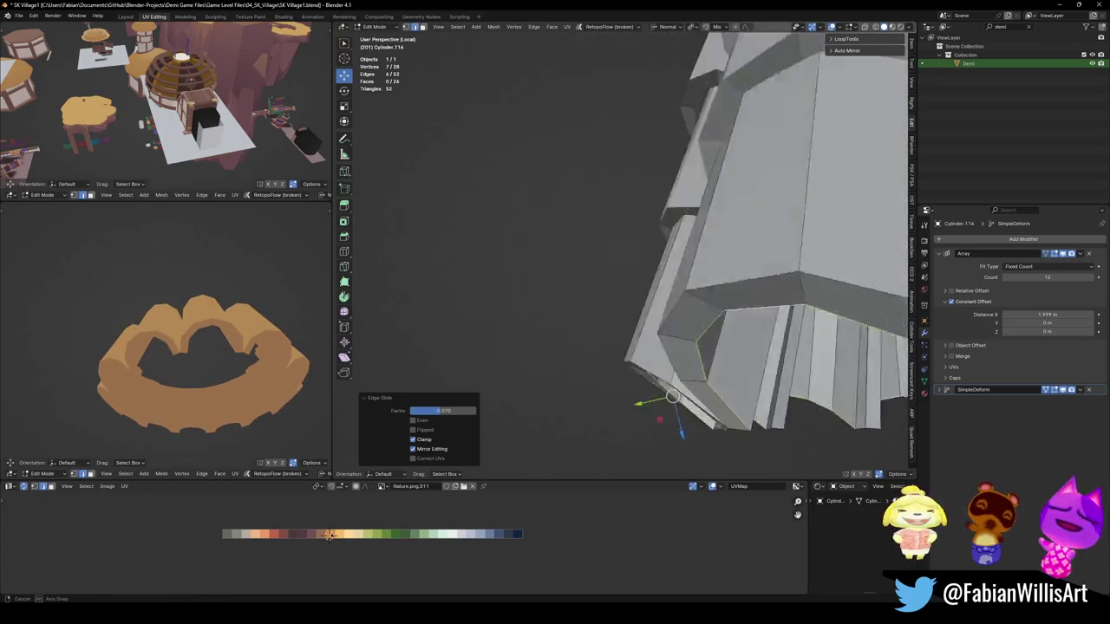
{"action": "key", "text": "Tab"}
{"action": "key", "text": "alt+a"}
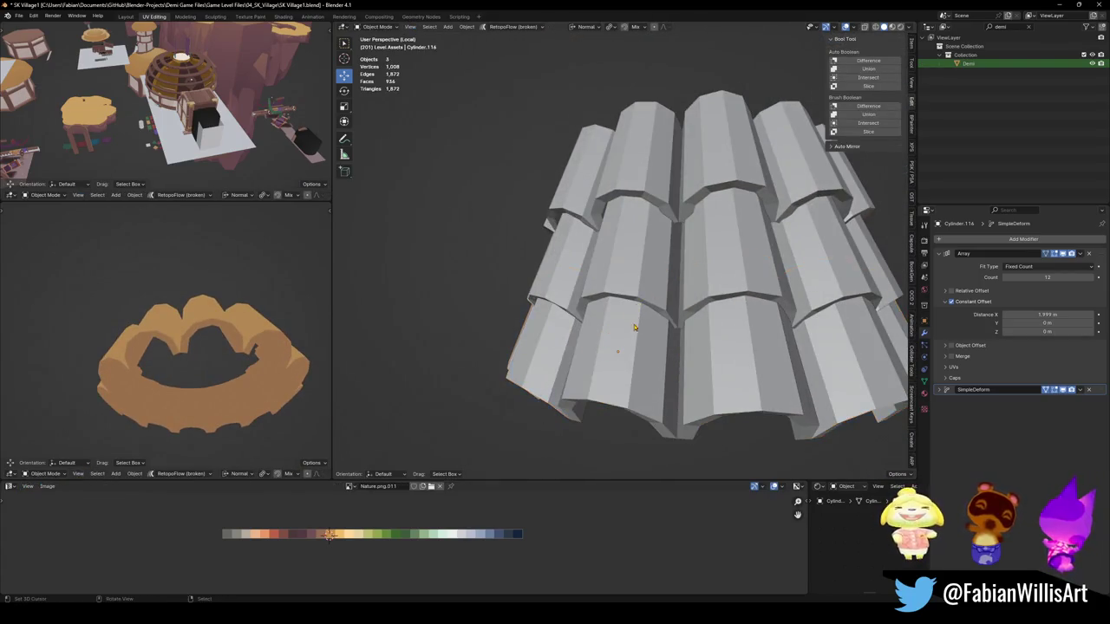
Step: Delete the upper two tile rows and duplicate the bottom row 2.2442 m straight up
{"action": "left_click", "coordinate": [666, 262]}
{"action": "key", "text": "Delete"}
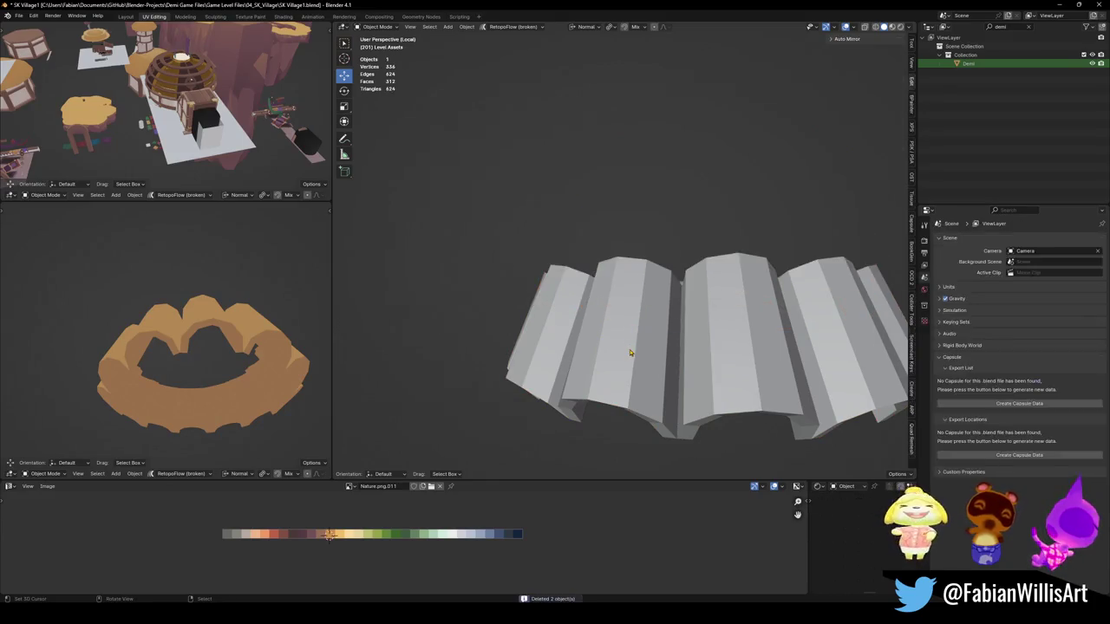
{"action": "left_click", "coordinate": [663, 352]}
{"action": "key", "text": "shift+d"}
{"action": "key", "text": "z"}
{"action": "left_click", "coordinate": [727, 278]}
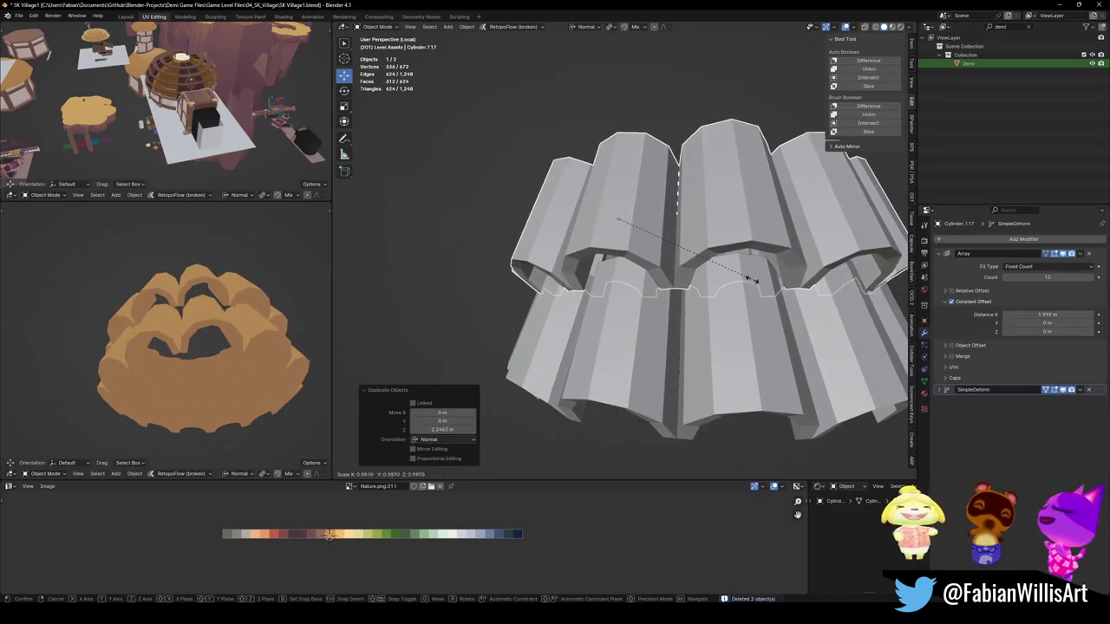
Step: Shrink the raised copy horizontally only, to 0.924 width
{"action": "middle_click_drag", "start_coordinate": [727, 279], "coordinate": [725, 260]}
{"action": "middle_click_drag", "start_coordinate": [286, 323], "coordinate": [265, 321]}
{"action": "middle_click_drag", "start_coordinate": [624, 347], "coordinate": [680, 314]}
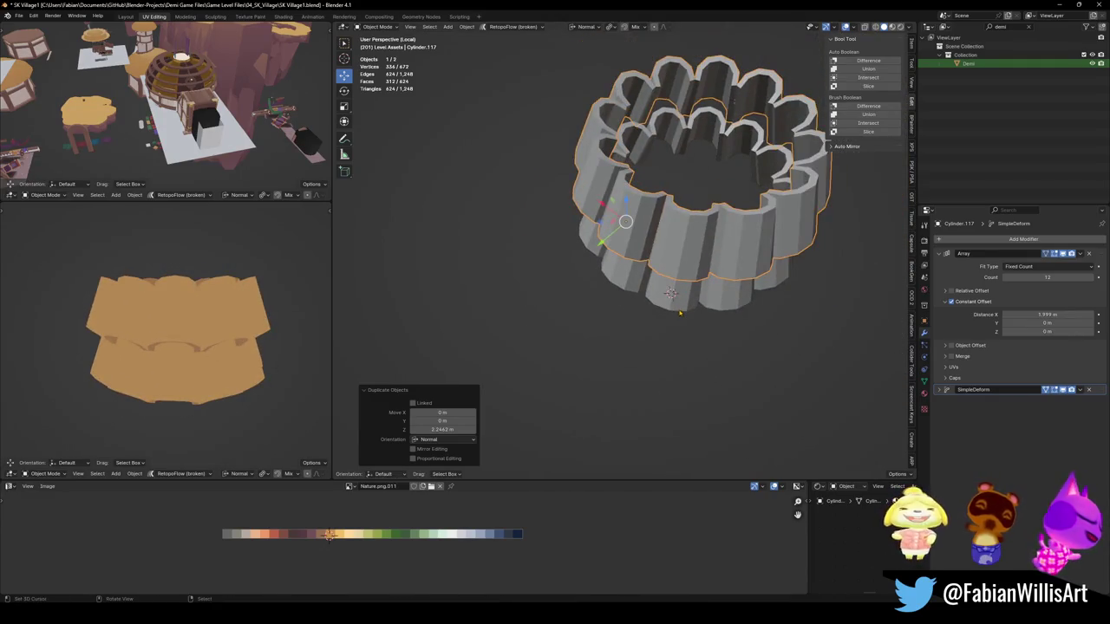
{"action": "key", "text": "period"}
{"action": "key", "text": "s"}
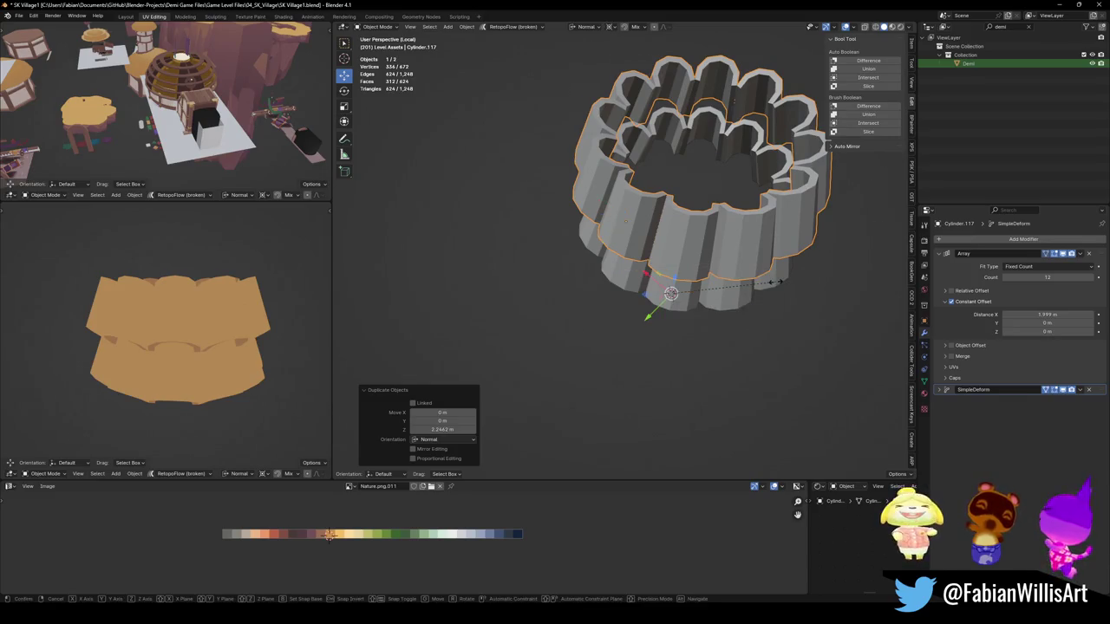
{"action": "key", "text": "shift+z"}
{"action": "left_click", "coordinate": [765, 267]}
Step: Rescale the upper ring to 0.967
{"action": "middle_click_drag", "start_coordinate": [278, 299], "coordinate": [278, 264]}
{"action": "middle_click_drag", "start_coordinate": [728, 347], "coordinate": [743, 221]}
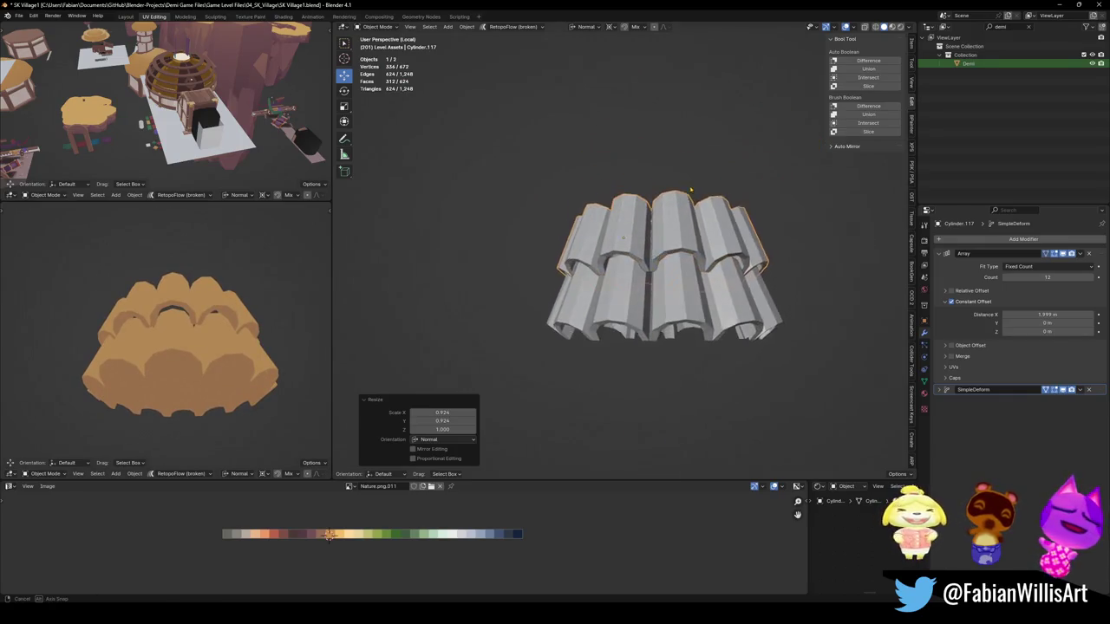
{"action": "key", "text": "s"}
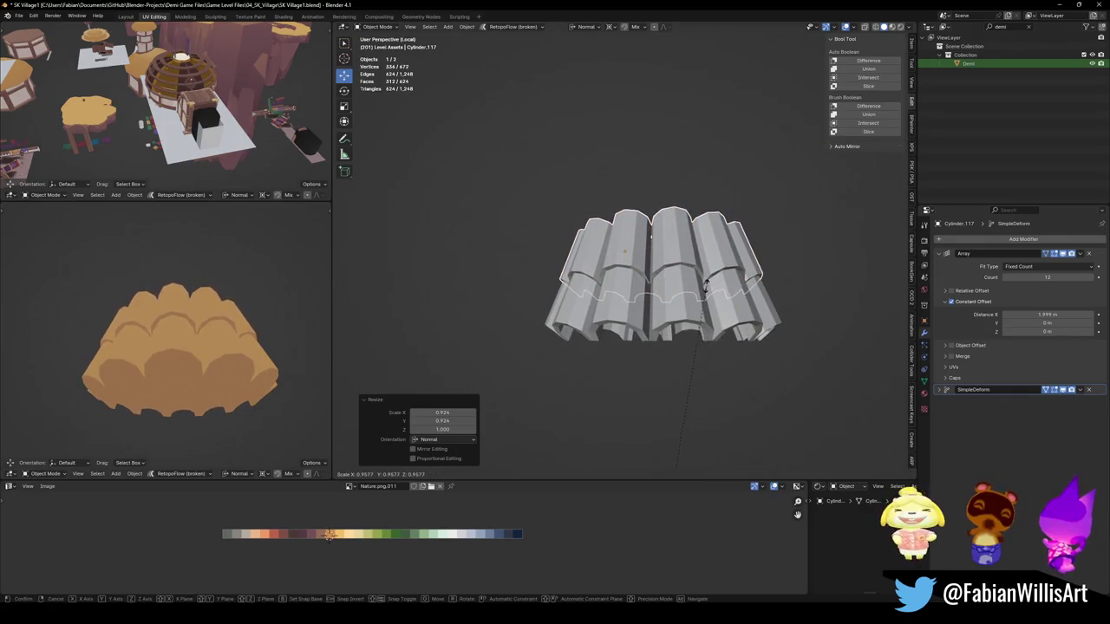
{"action": "left_click", "coordinate": [718, 256]}
{"action": "middle_click_drag", "start_coordinate": [178, 343], "coordinate": [172, 359]}
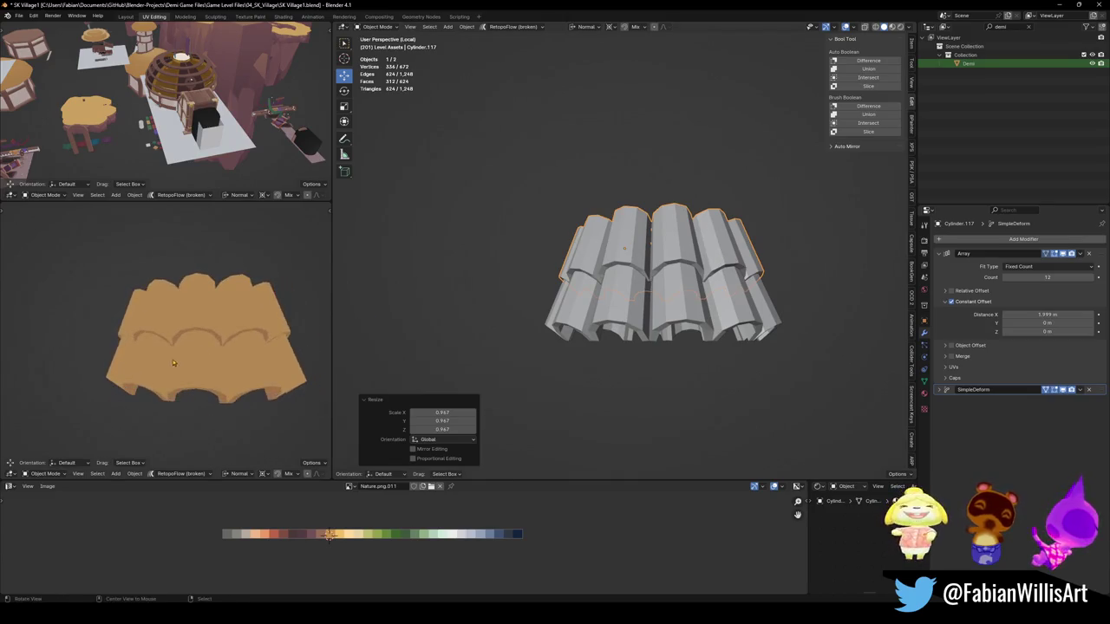
{"action": "middle_click_drag", "start_coordinate": [649, 277], "coordinate": [696, 359]}
{"action": "key", "text": "Tab"}
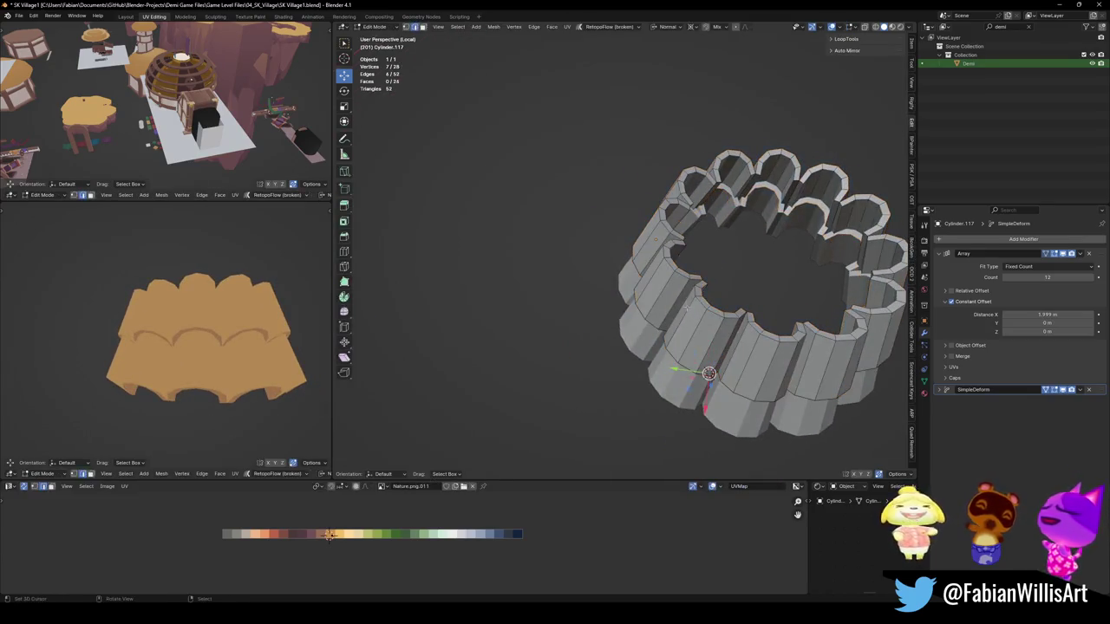
Step: Select the whole ring mesh and cancel a trial rotation, keeping it upright
{"action": "key", "text": "a"}
{"action": "key", "text": "r"}
{"action": "key", "text": "r"}
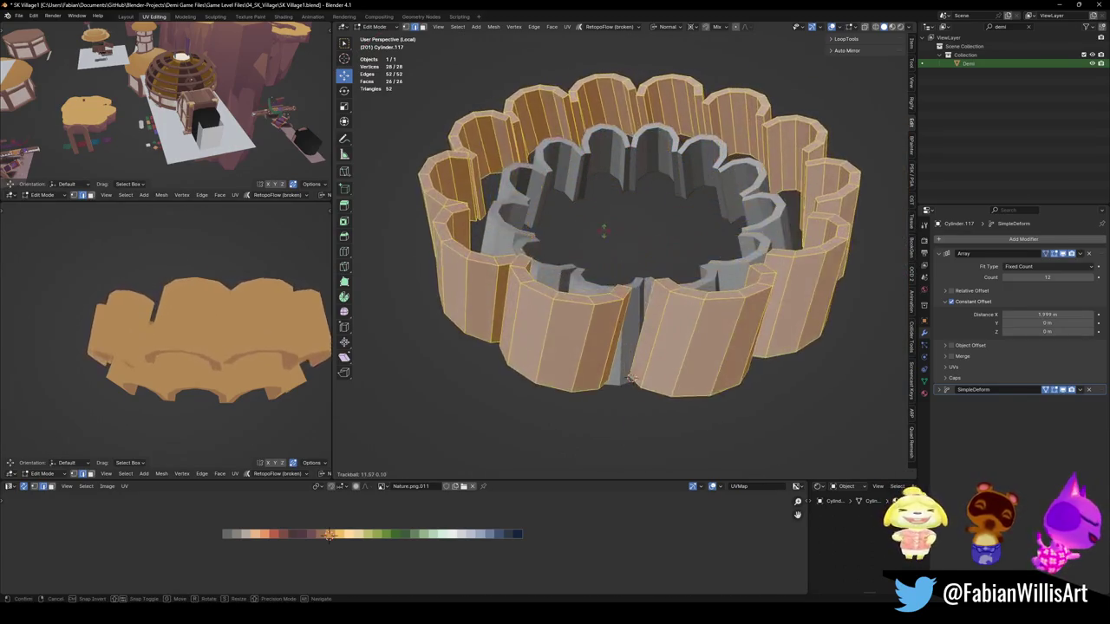
{"action": "key", "text": "Escape"}
{"action": "mouse_move", "coordinate": [200, 347]}
{"action": "middle_mouse_down"}
{"action": "mouse_move", "coordinate": [226, 370]}
{"action": "mouse_move", "coordinate": [201, 363]}
{"action": "middle_mouse_up"}
{"action": "middle_click_drag", "start_coordinate": [607, 260], "coordinate": [598, 216]}
{"action": "scroll", "coordinate": [598, 243], "scroll_direction": "up", "scroll_amount": 3}
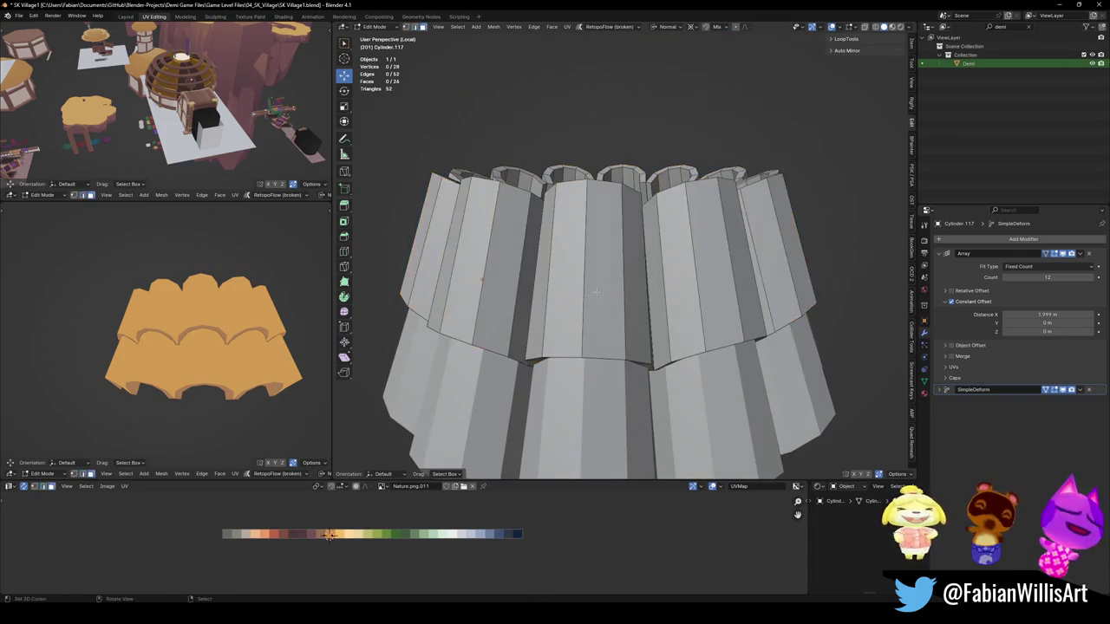
Step: Select two upper-tier panel faces and slide their UVs to a new palette colour
{"action": "left_click", "coordinate": [603, 269]}
{"action": "left_click", "coordinate": [563, 268], "text": "shift"}
{"action": "key", "text": "g"}
{"action": "key", "text": "x"}
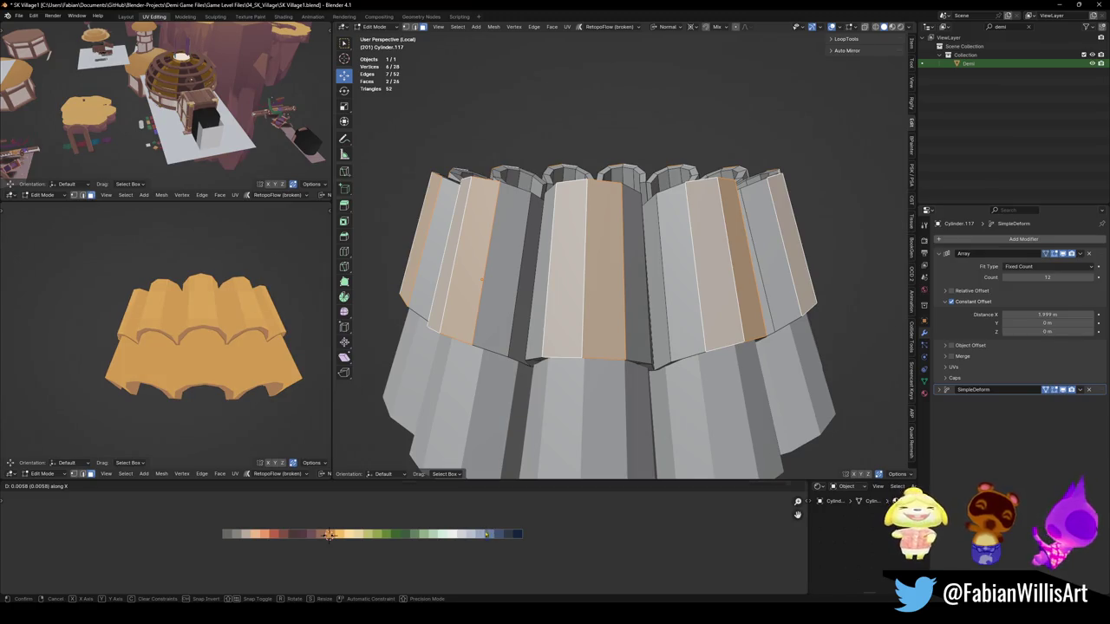
{"action": "left_click", "coordinate": [485, 533]}
Step: Shift the panel UVs onto a lighter peach swatch, then clear the selection
{"action": "key", "text": "g"}
{"action": "key", "text": "x"}
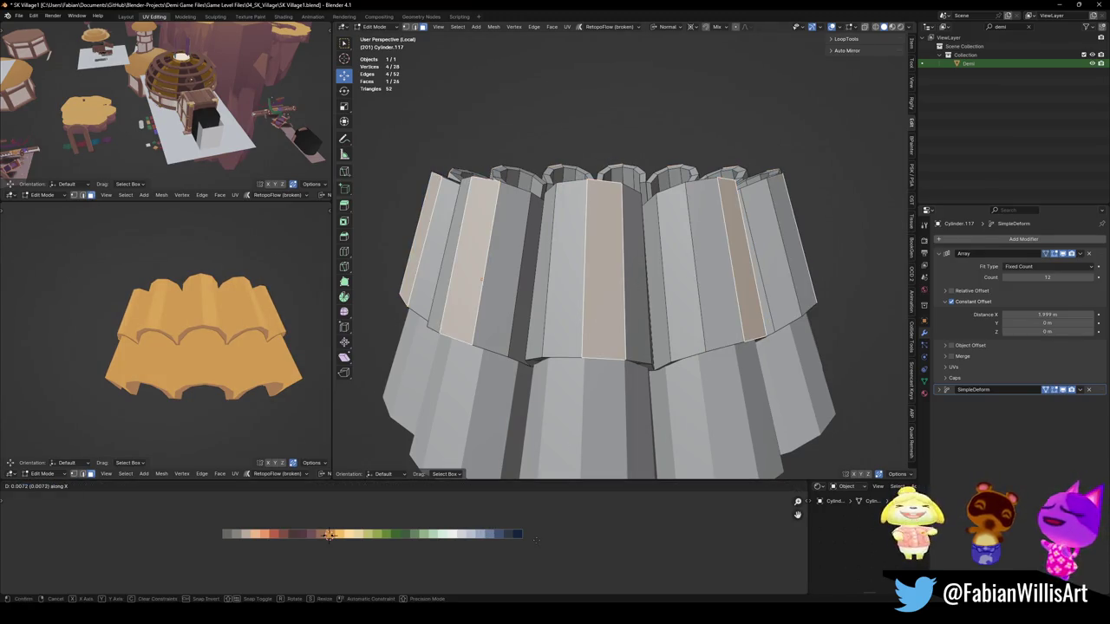
{"action": "left_click", "coordinate": [329, 534]}
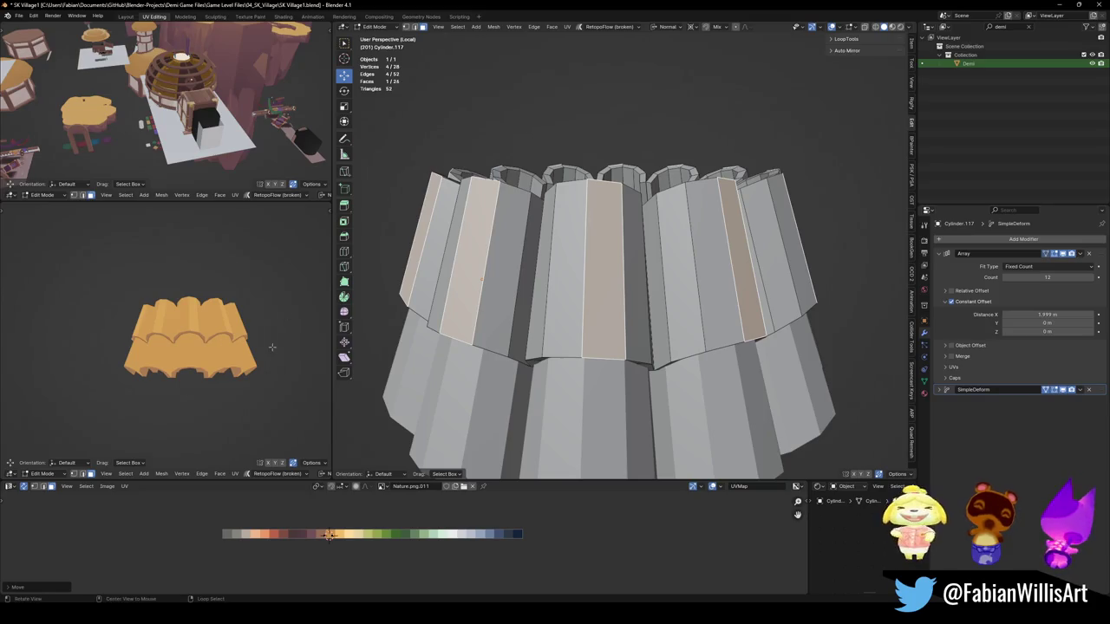
{"action": "scroll", "coordinate": [221, 355], "scroll_direction": "up", "scroll_amount": 2}
{"action": "scroll", "coordinate": [221, 356], "scroll_direction": "up", "scroll_amount": 1}
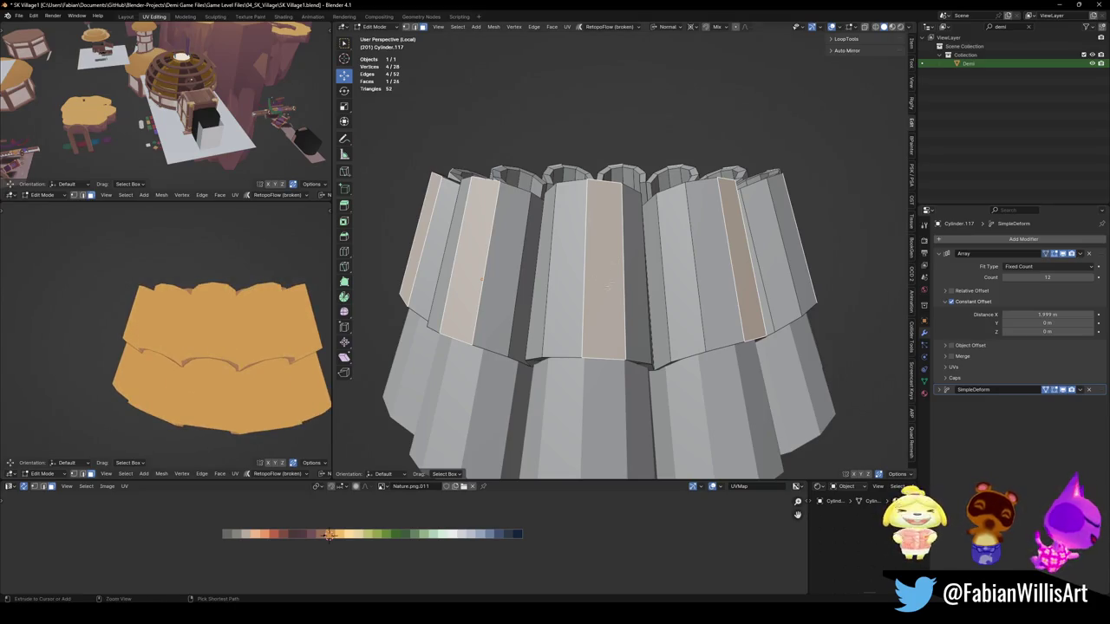
{"action": "key", "text": "alt+a"}
Step: Add three loop cuts across the upper tier panels, one near the panel tops
{"action": "key", "text": "ctrl+r"}
{"action": "left_click", "coordinate": [595, 293]}
{"action": "middle_click_drag", "start_coordinate": [596, 292], "coordinate": [550, 284]}
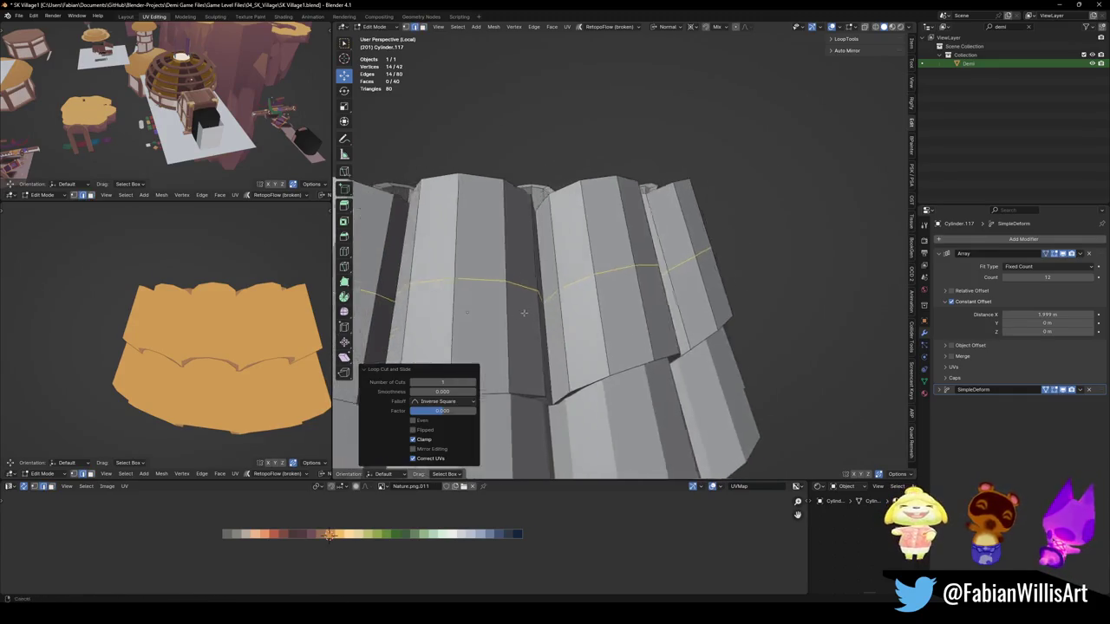
{"action": "key", "text": "ctrl+r"}
{"action": "left_click", "coordinate": [551, 305]}
{"action": "key", "text": "ctrl+r"}
{"action": "left_click", "coordinate": [563, 227]}
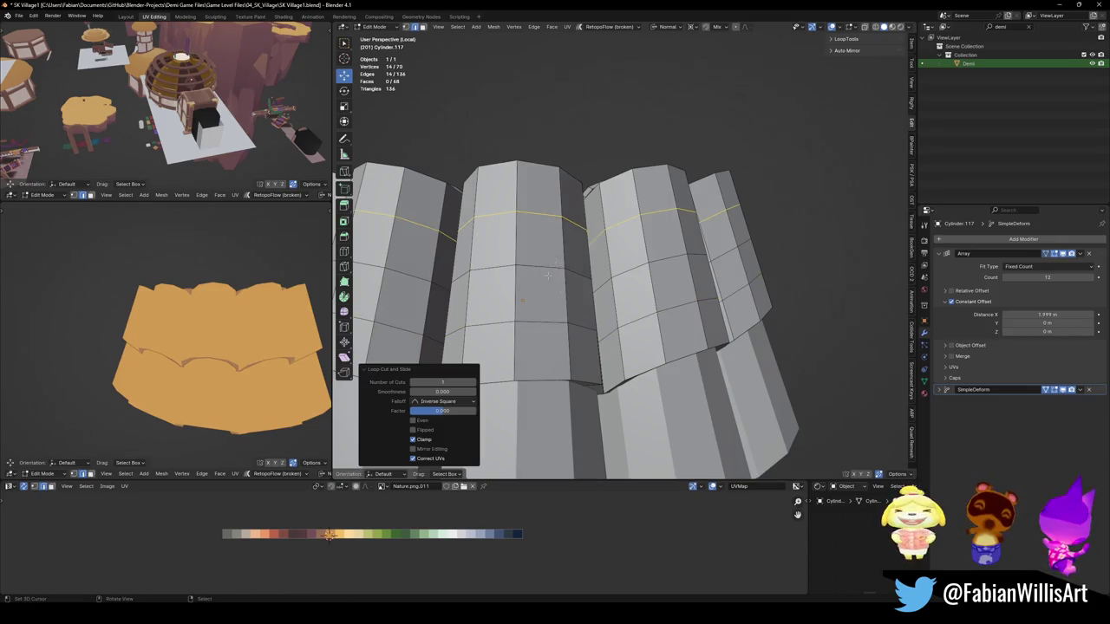
Step: Try shrink/fatten and a move on the selected loop, cancelling both
{"action": "key", "text": "alt+s"}
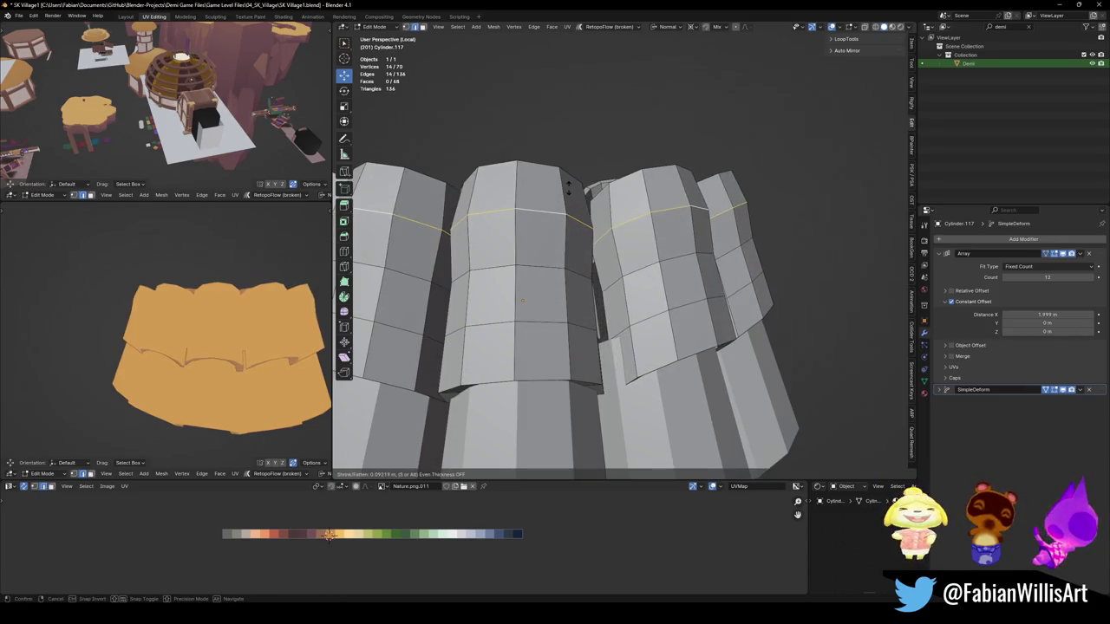
{"action": "right_click", "coordinate": [568, 184]}
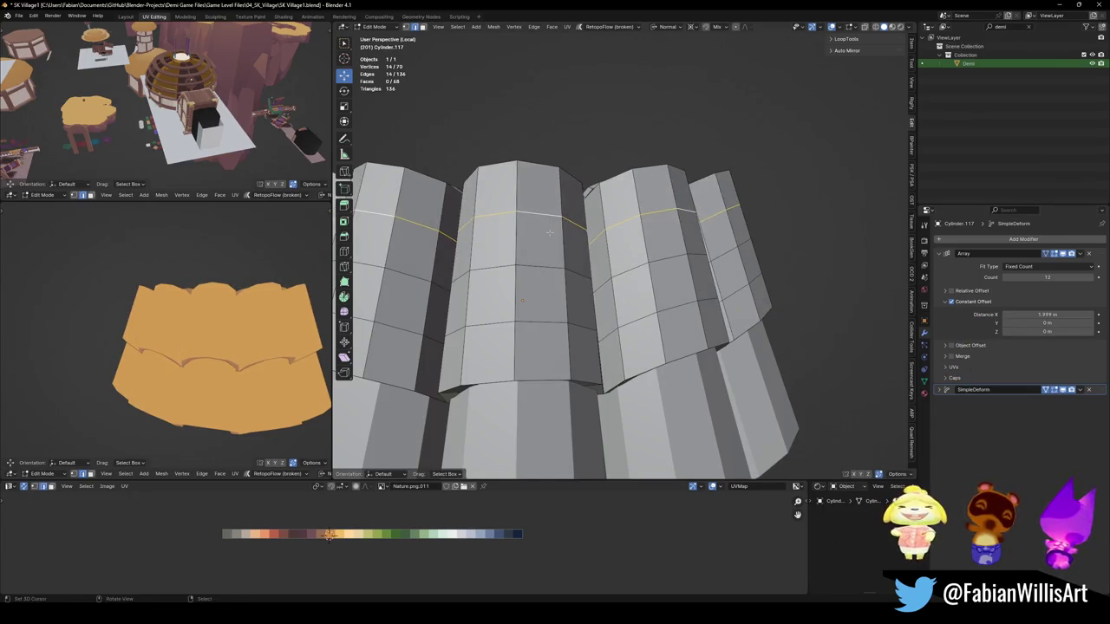
{"action": "key", "text": "g"}
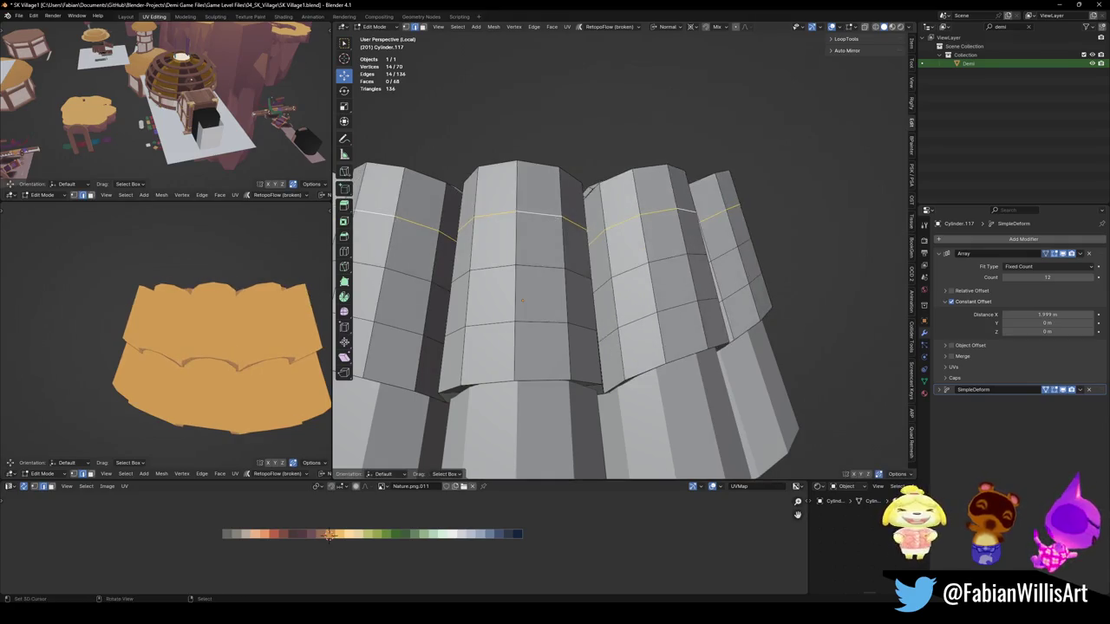
{"action": "key", "text": "Escape"}
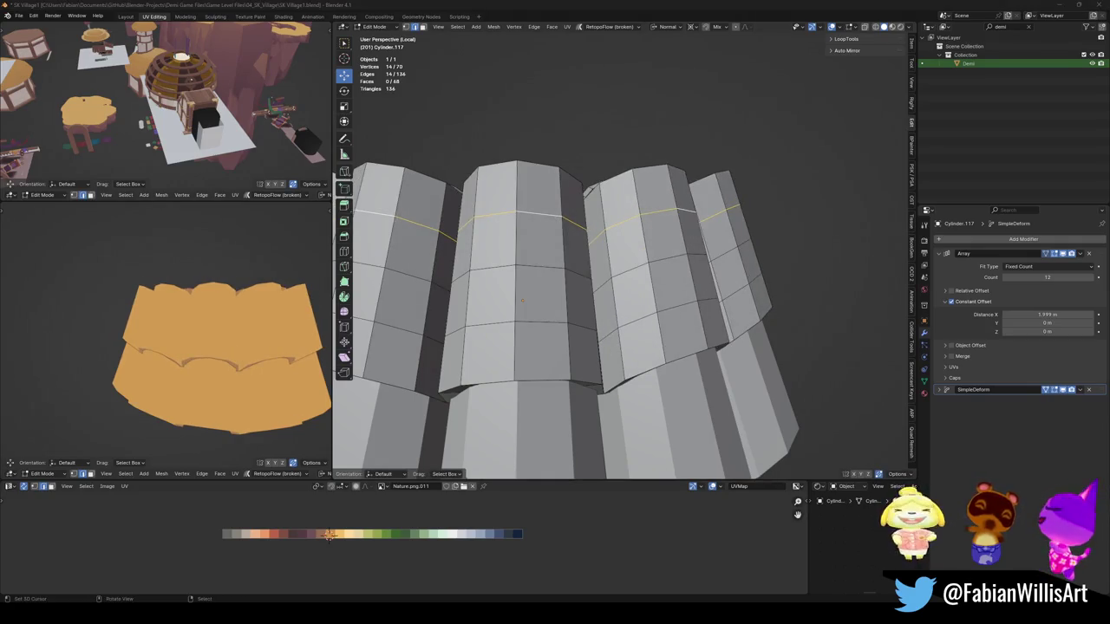
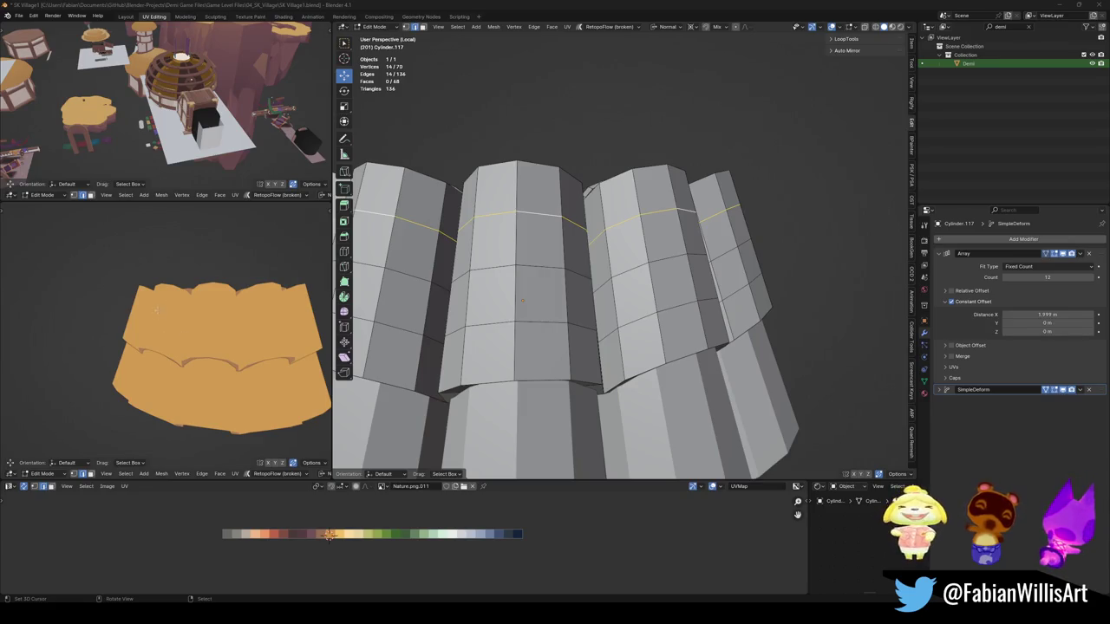
Step: Edge-slide the bottom edge loop of the tile columns by a factor of -0.275
{"action": "middle_click_drag", "start_coordinate": [156, 310], "coordinate": [160, 373]}
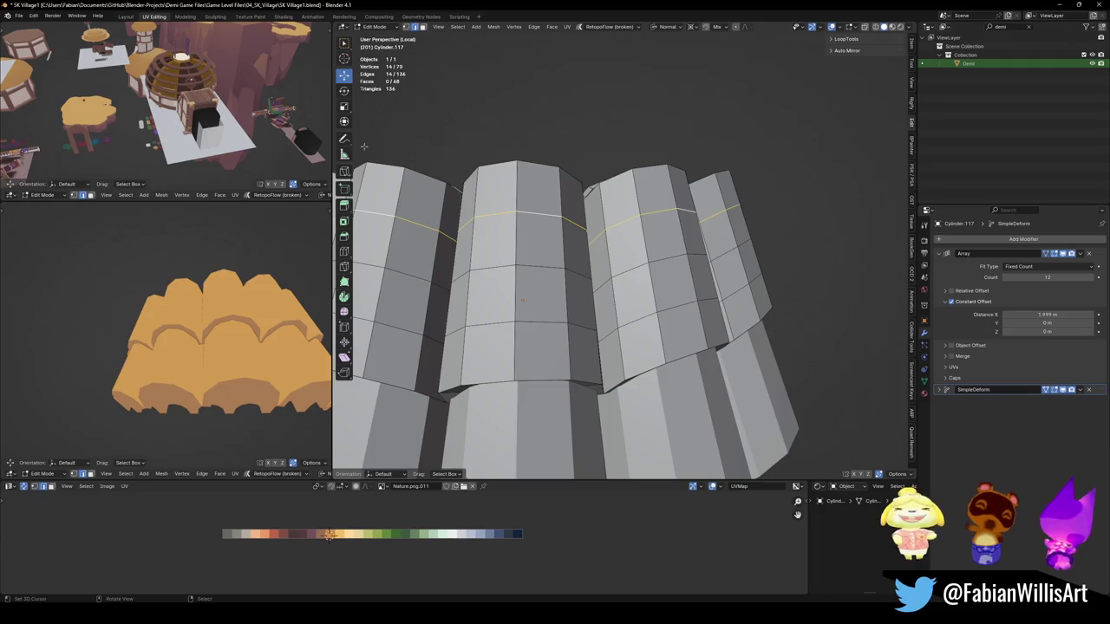
{"action": "mouse_move", "coordinate": [261, 330]}
{"action": "middle_mouse_down"}
{"action": "mouse_move", "coordinate": [290, 350]}
{"action": "mouse_move", "coordinate": [239, 374]}
{"action": "middle_mouse_up"}
{"action": "scroll", "coordinate": [241, 366], "scroll_direction": "down", "scroll_amount": 3}
{"action": "scroll", "coordinate": [239, 367], "scroll_direction": "up", "scroll_amount": 1}
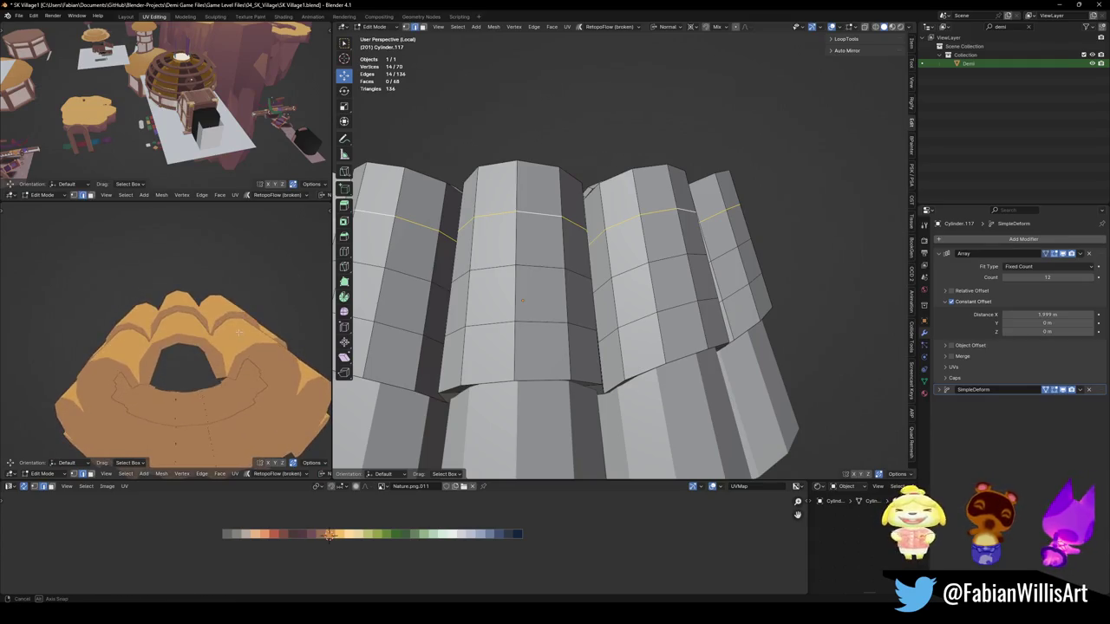
{"action": "left_click", "coordinate": [555, 381], "text": "alt"}
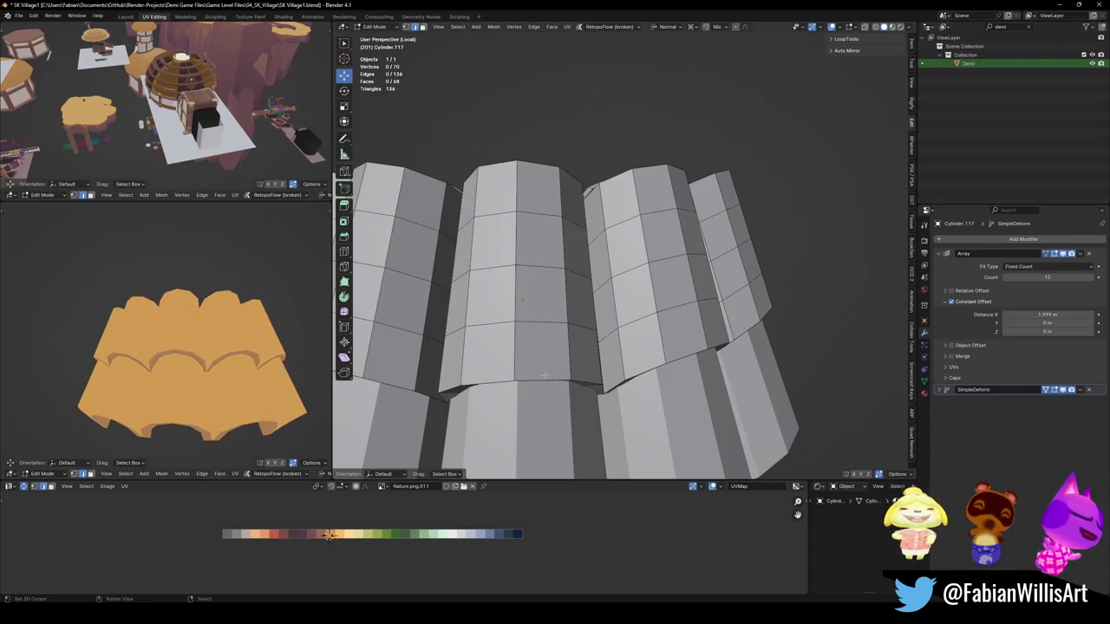
{"action": "key", "text": "g"}
{"action": "key", "text": "g"}
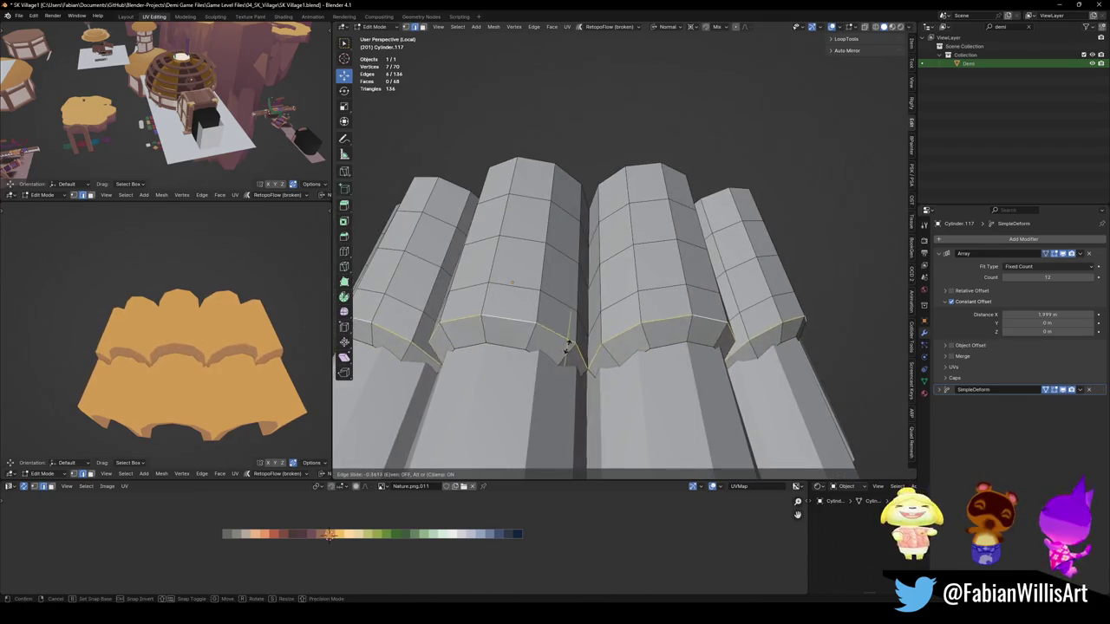
{"action": "left_click", "coordinate": [573, 344]}
{"action": "scroll", "coordinate": [200, 345], "scroll_direction": "down", "scroll_amount": 4}
{"action": "scroll", "coordinate": [201, 345], "scroll_direction": "up", "scroll_amount": 4}
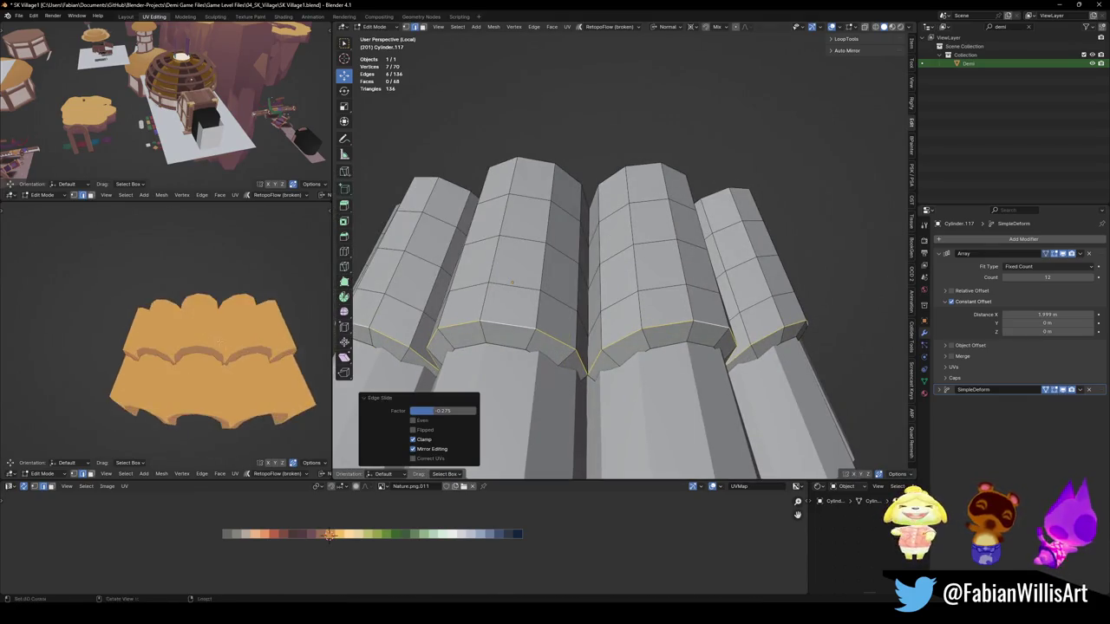
Step: Shift the whole tile mesh vertically by 0.6874 m along Z
{"action": "middle_click_drag", "start_coordinate": [201, 345], "coordinate": [247, 346]}
{"action": "scroll", "coordinate": [607, 304], "scroll_direction": "down", "scroll_amount": 5}
{"action": "key", "text": "a"}
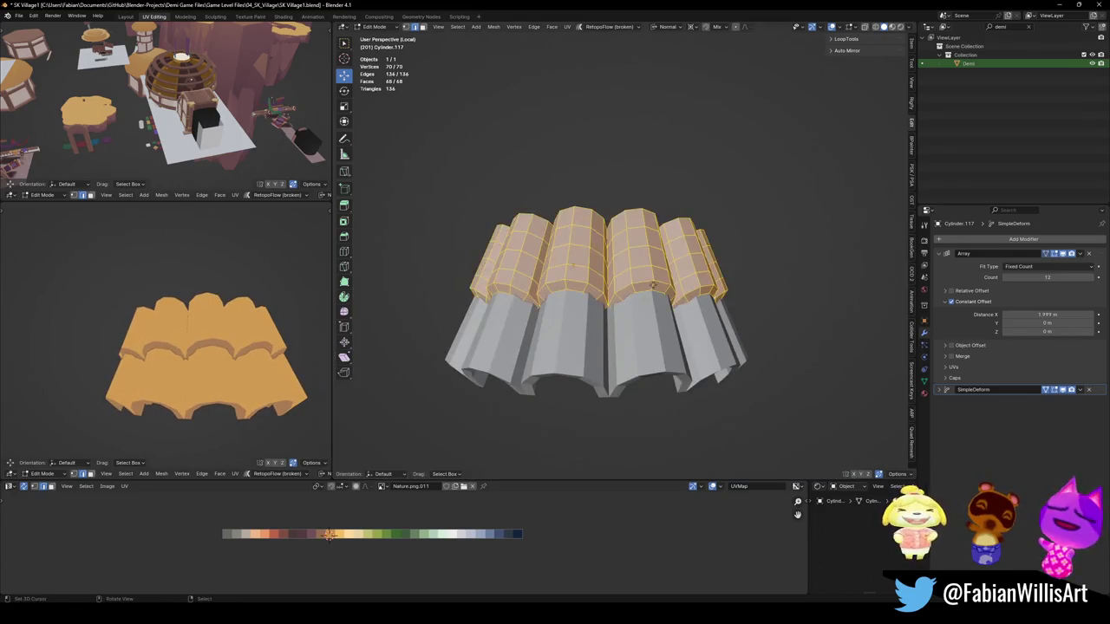
{"action": "key", "text": "g"}
{"action": "key", "text": "z"}
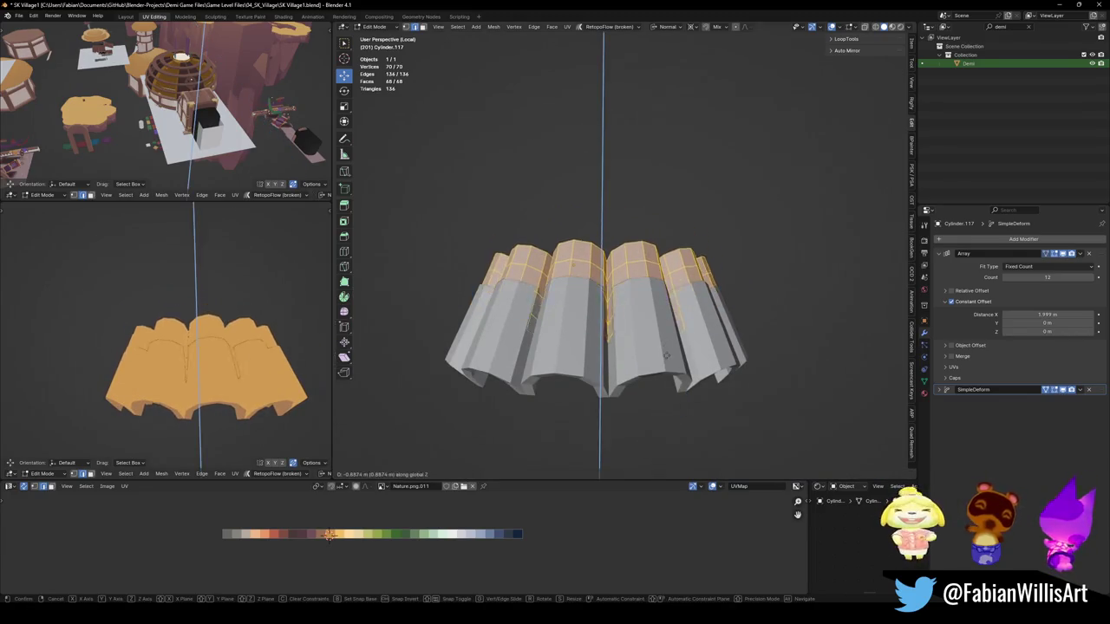
{"action": "left_click", "coordinate": [670, 338]}
Step: Rescale the tile ring (0.993, then 1.045 and 1.004) and lower it about 1 m
{"action": "key", "text": "Tab"}
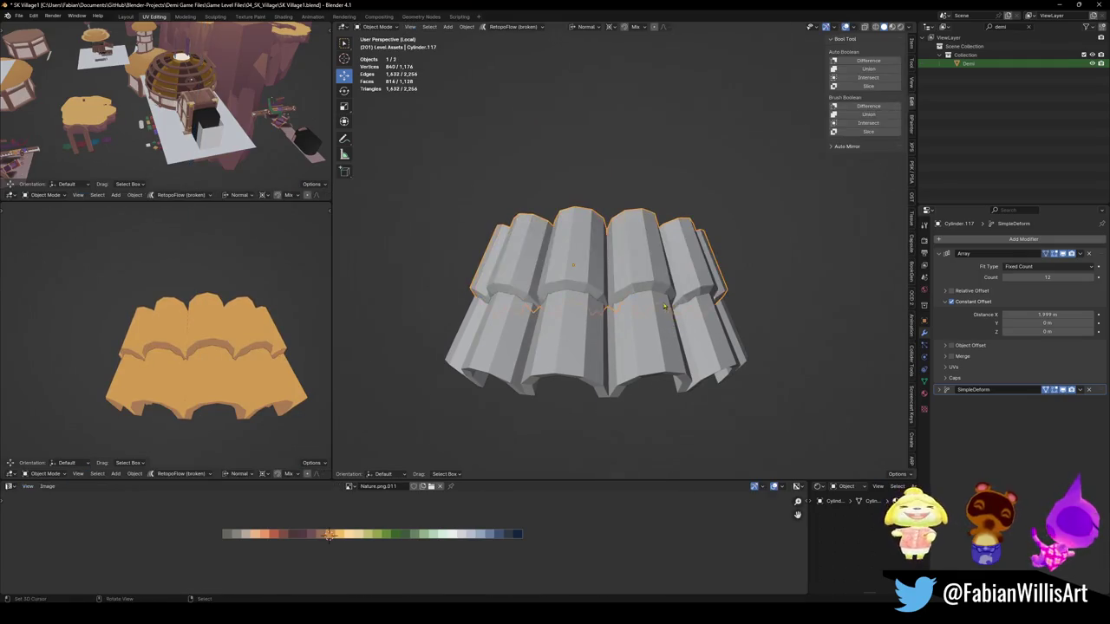
{"action": "scroll", "coordinate": [641, 325], "scroll_direction": "down", "scroll_amount": 4}
{"action": "key", "text": "s"}
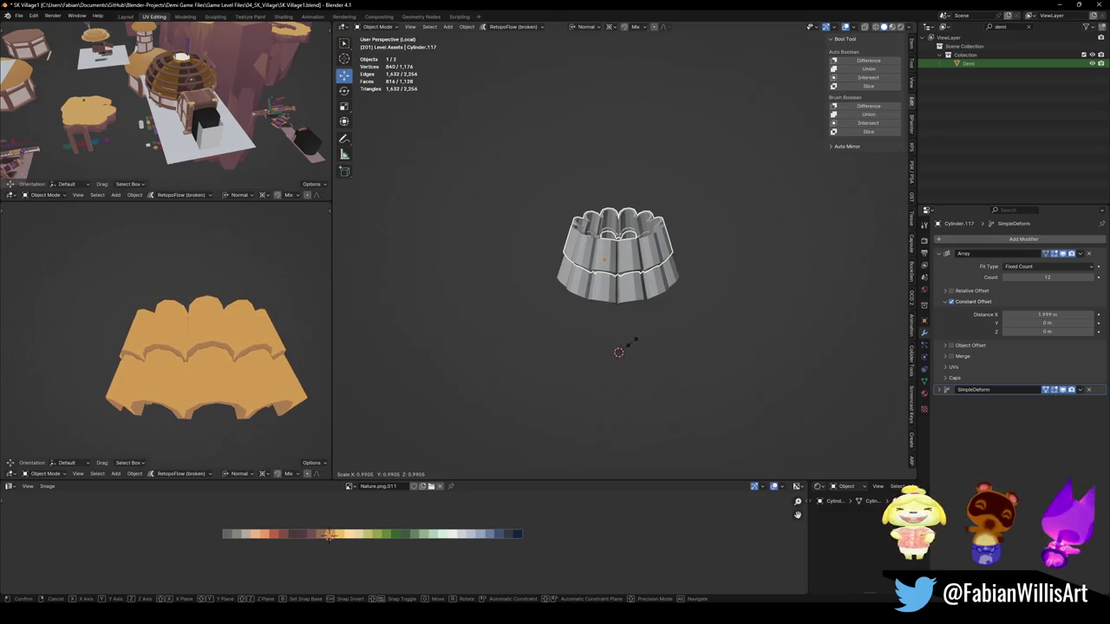
{"action": "left_click", "coordinate": [634, 346]}
{"action": "key", "text": "g"}
{"action": "key", "text": "z"}
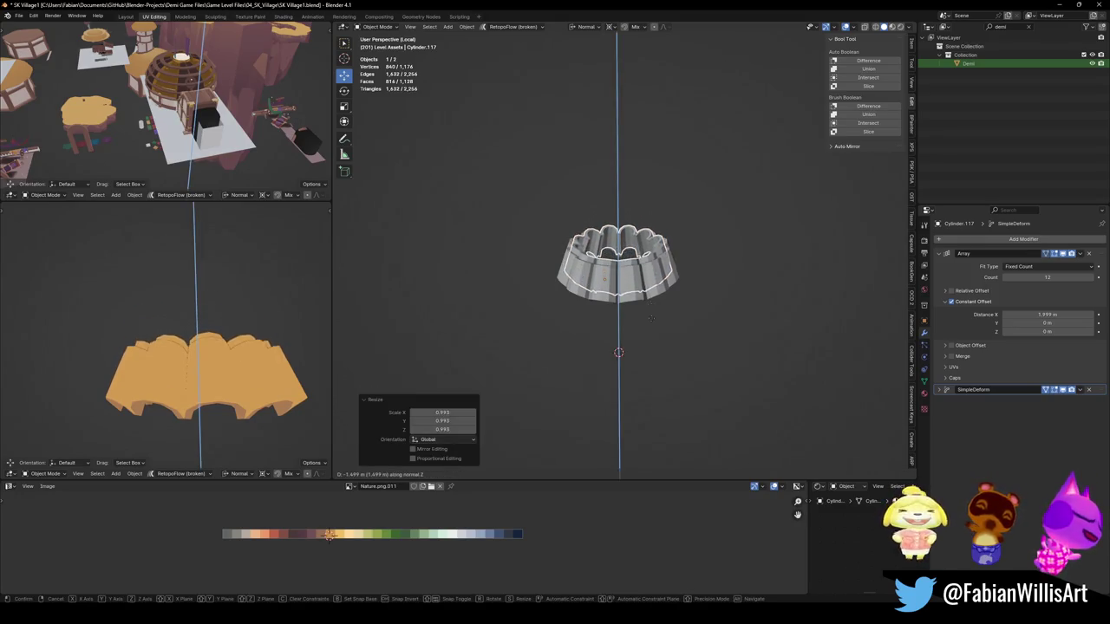
{"action": "left_click", "coordinate": [661, 286]}
{"action": "key", "text": "s"}
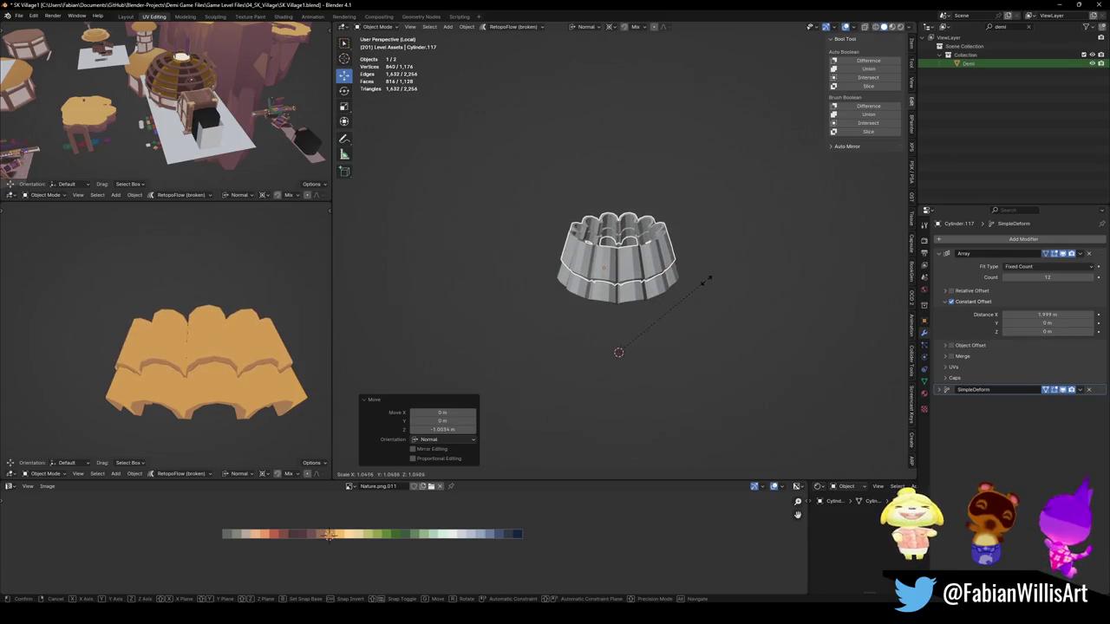
{"action": "left_click", "coordinate": [702, 282]}
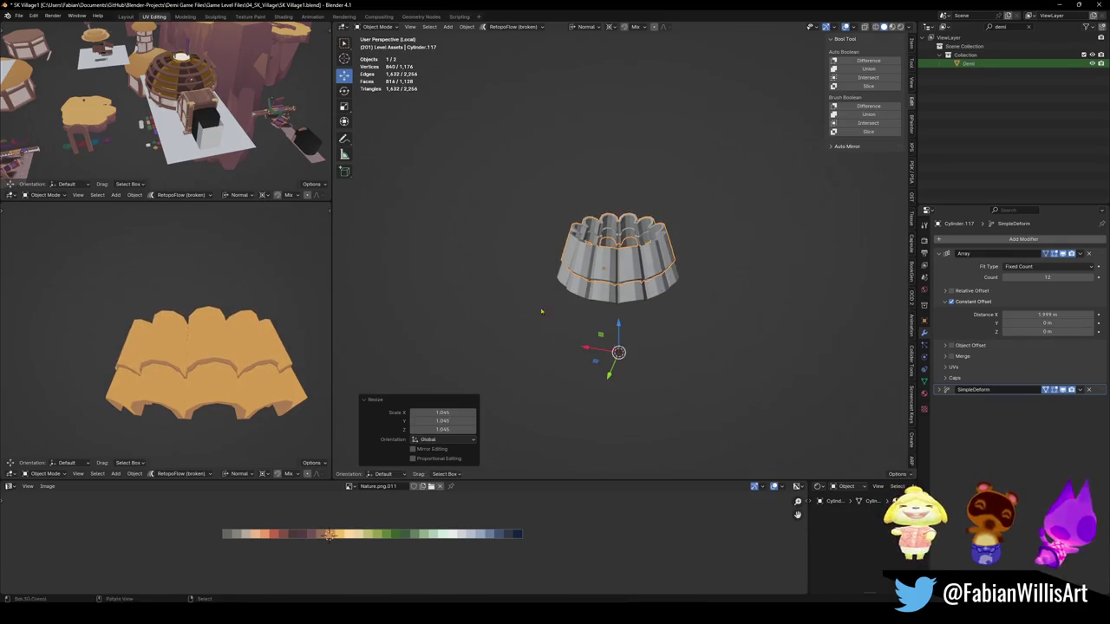
{"action": "middle_click_drag", "start_coordinate": [224, 377], "coordinate": [278, 384]}
{"action": "key", "text": "s"}
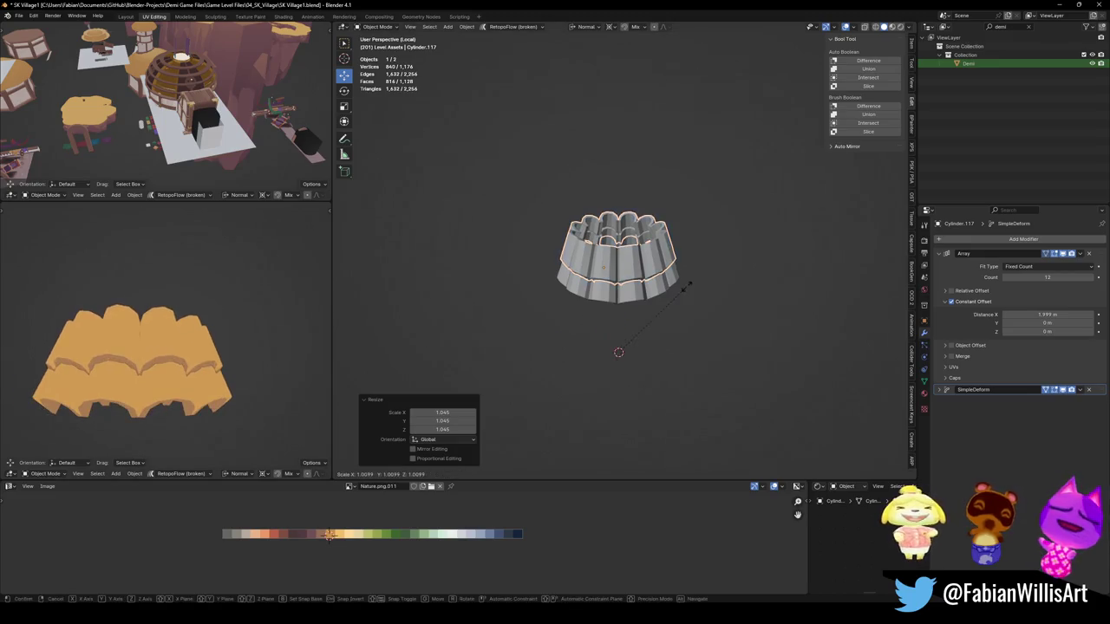
{"action": "left_click", "coordinate": [649, 316]}
Step: Duplicate the ring 0.756 m upward and narrow the copy horizontally to 0.937
{"action": "key", "text": "shift+d"}
{"action": "key", "text": "z"}
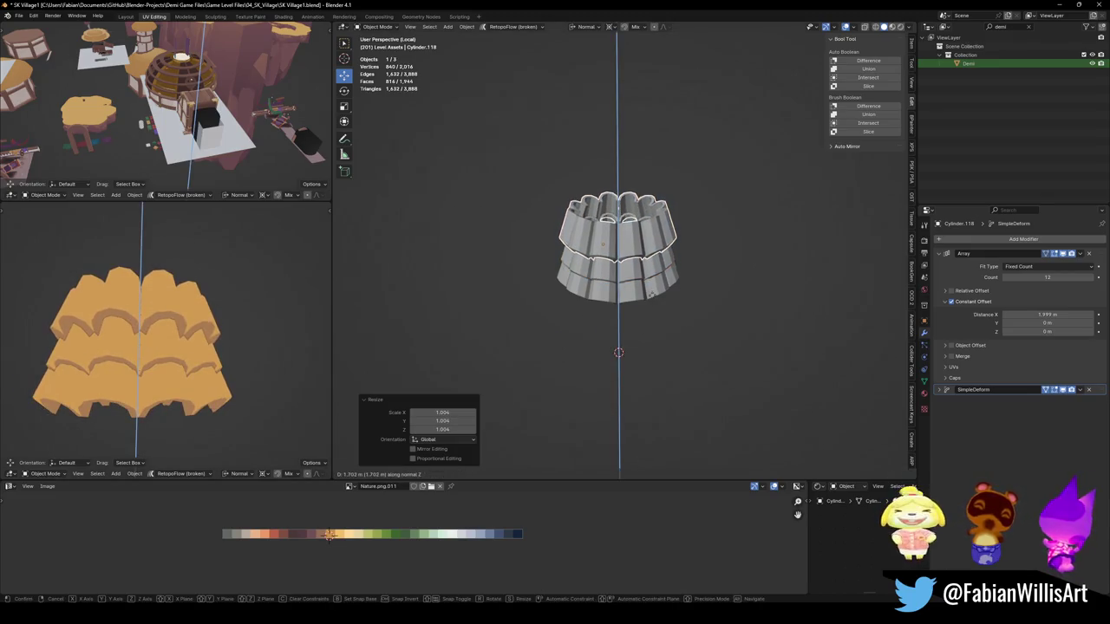
{"action": "left_click", "coordinate": [680, 274]}
{"action": "key", "text": "s"}
{"action": "key", "text": "Escape"}
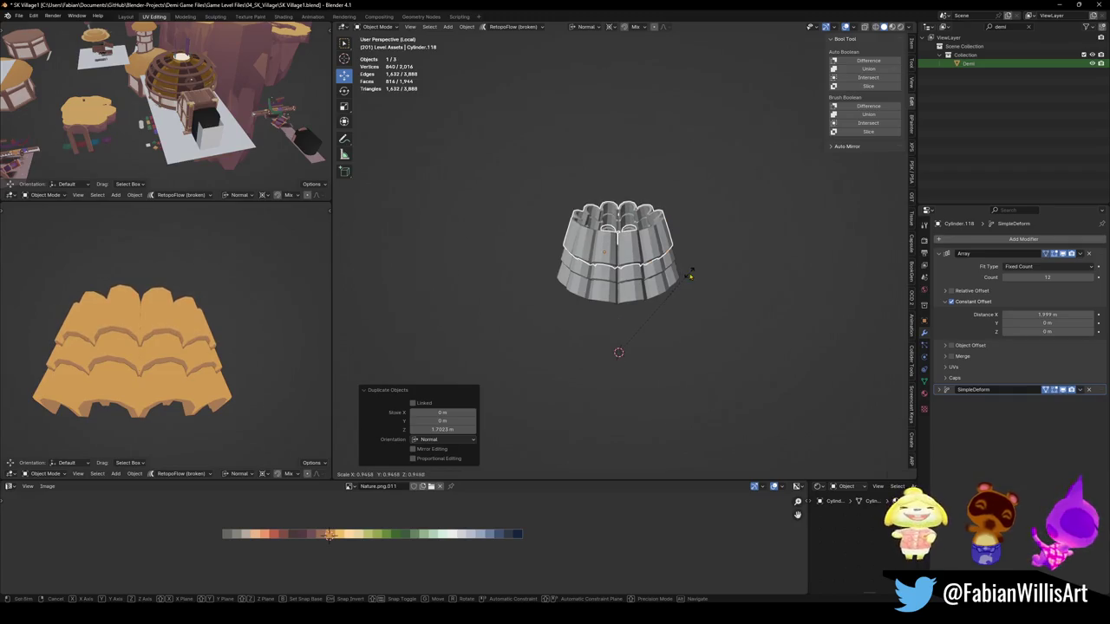
{"action": "key", "text": "g"}
{"action": "key", "text": "z"}
{"action": "left_click", "coordinate": [688, 269]}
{"action": "key", "text": "s"}
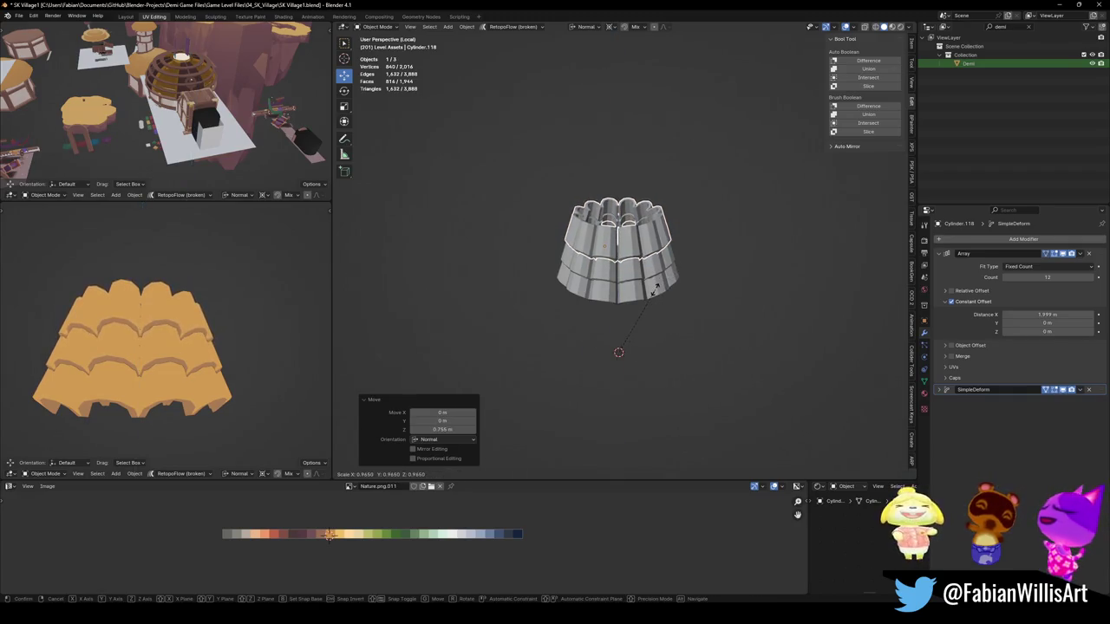
{"action": "key", "text": "shift+z"}
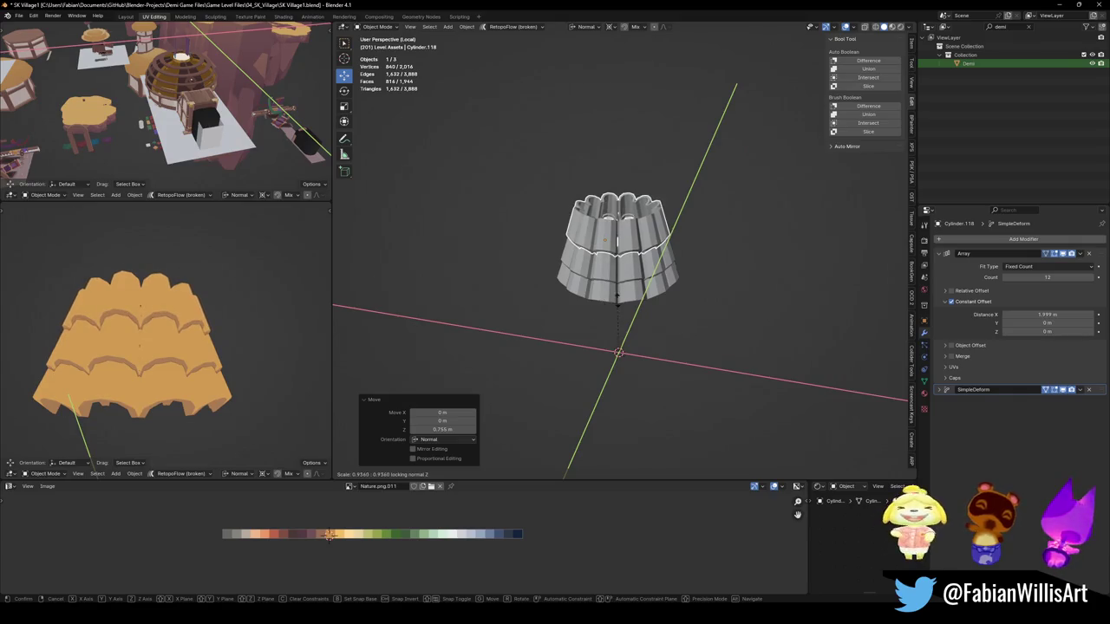
{"action": "left_click", "coordinate": [55, 400]}
Step: Frame the tiers, deselect them, and orbit the view to inspect them
{"action": "key", "text": "KP_Decimal"}
{"action": "middle_click_drag", "start_coordinate": [54, 400], "coordinate": [62, 420]}
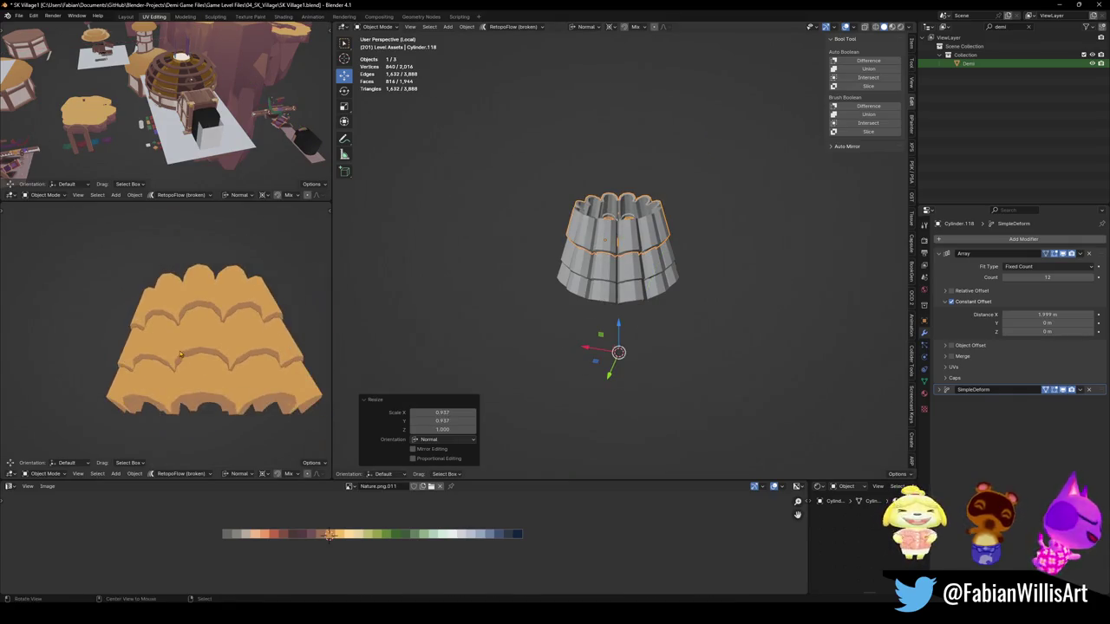
{"action": "middle_click_drag", "start_coordinate": [611, 295], "coordinate": [616, 313]}
{"action": "key", "text": "alt+a"}
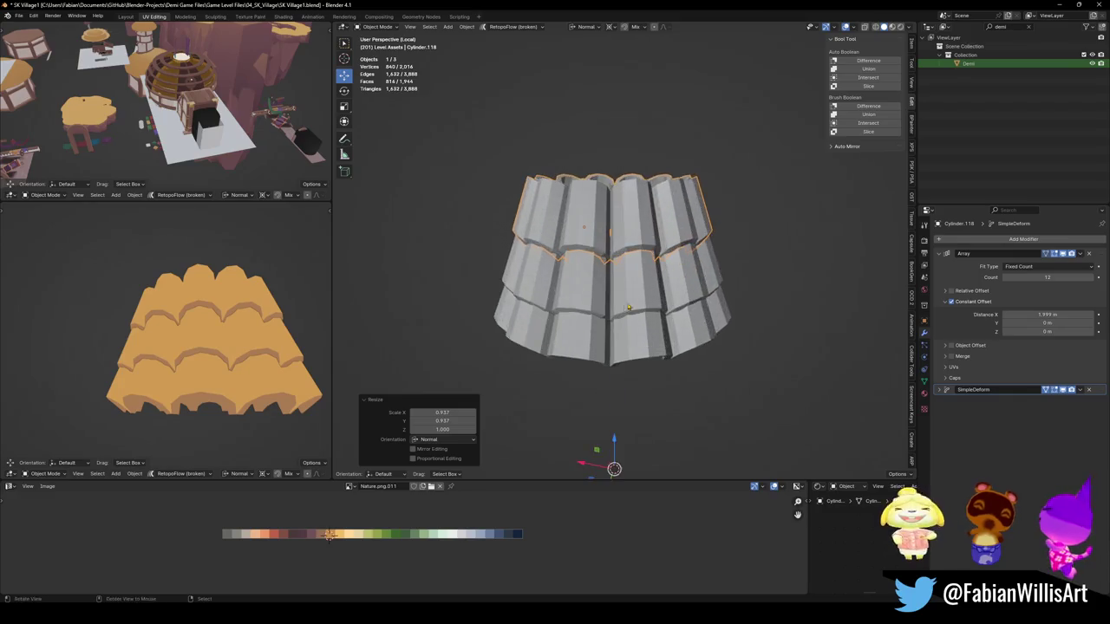
{"action": "middle_click_drag", "start_coordinate": [615, 272], "coordinate": [591, 345]}
{"action": "scroll", "coordinate": [613, 278], "scroll_direction": "up", "scroll_amount": 5}
{"action": "scroll", "coordinate": [607, 286], "scroll_direction": "down", "scroll_amount": 5}
Step: Select all three tile tiers together for editing
{"action": "left_click", "coordinate": [591, 345]}
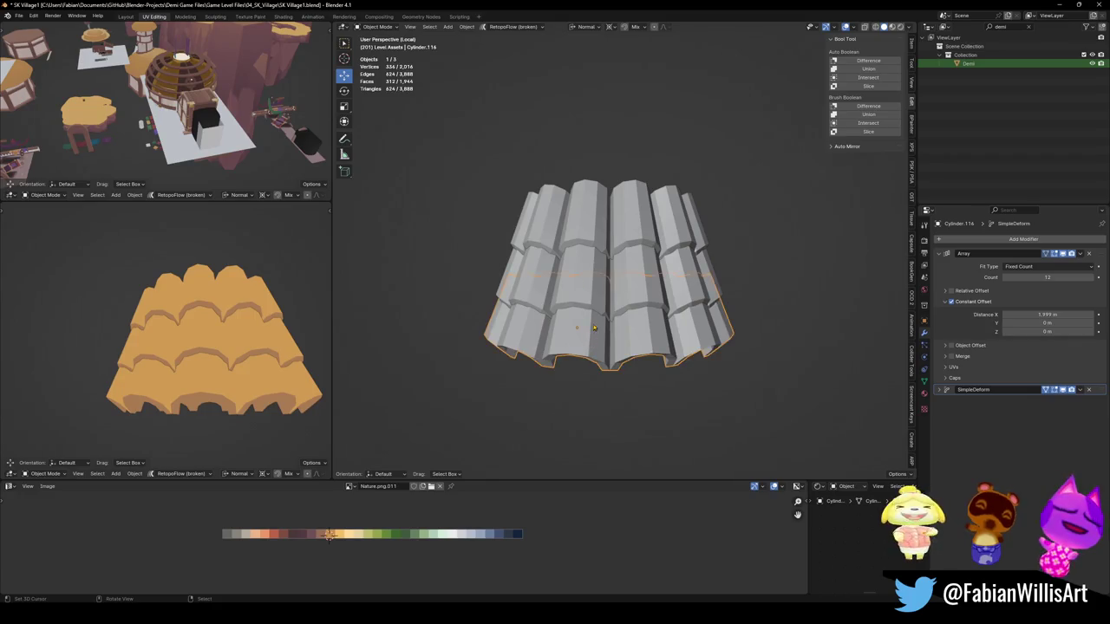
{"action": "scroll", "coordinate": [591, 345], "scroll_direction": "up", "scroll_amount": 2}
{"action": "key", "text": "Tab"}
{"action": "key", "text": "Tab"}
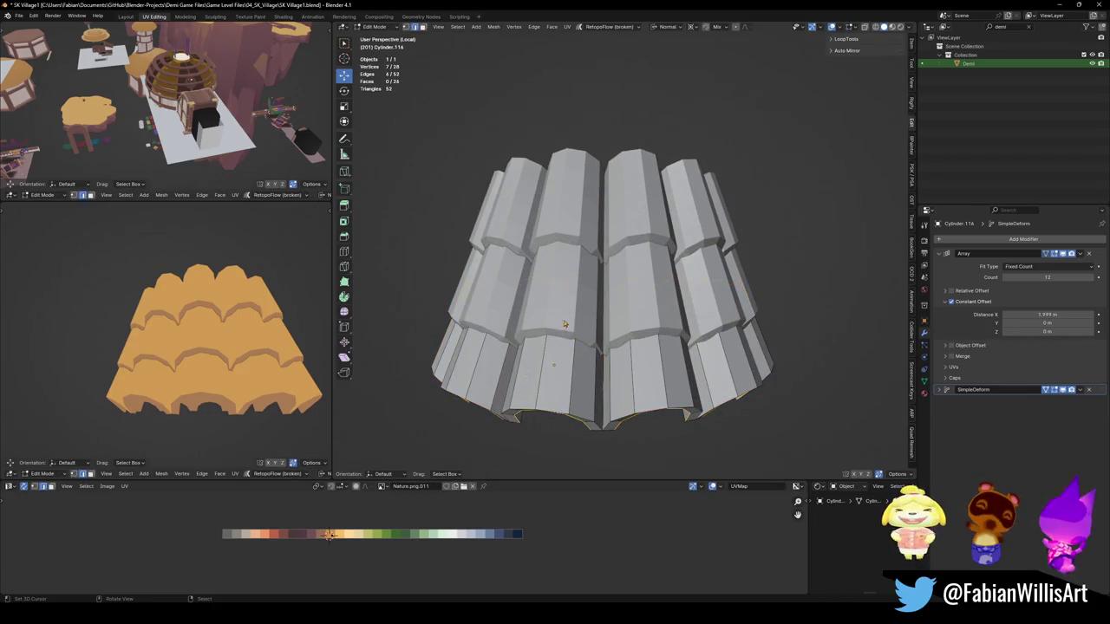
{"action": "key", "text": "a"}
{"action": "key", "text": "Tab"}
Step: Try selecting faces around the middle band and lower rows, then clear the selection
{"action": "left_click", "coordinate": [559, 287], "text": "alt"}
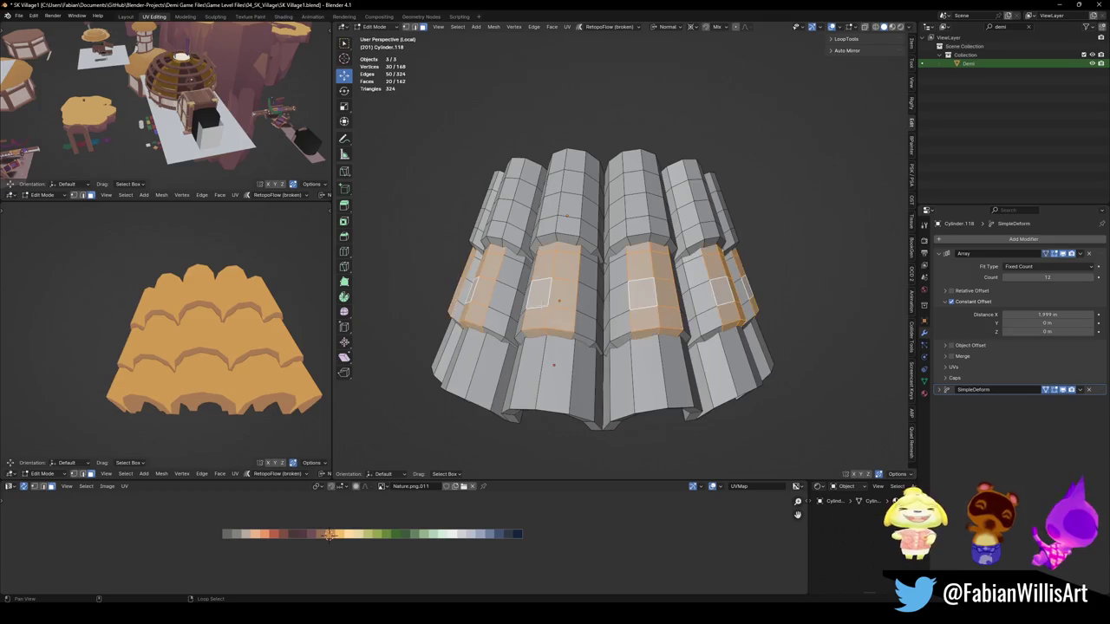
{"action": "middle_click_drag", "start_coordinate": [553, 394], "coordinate": [566, 361]}
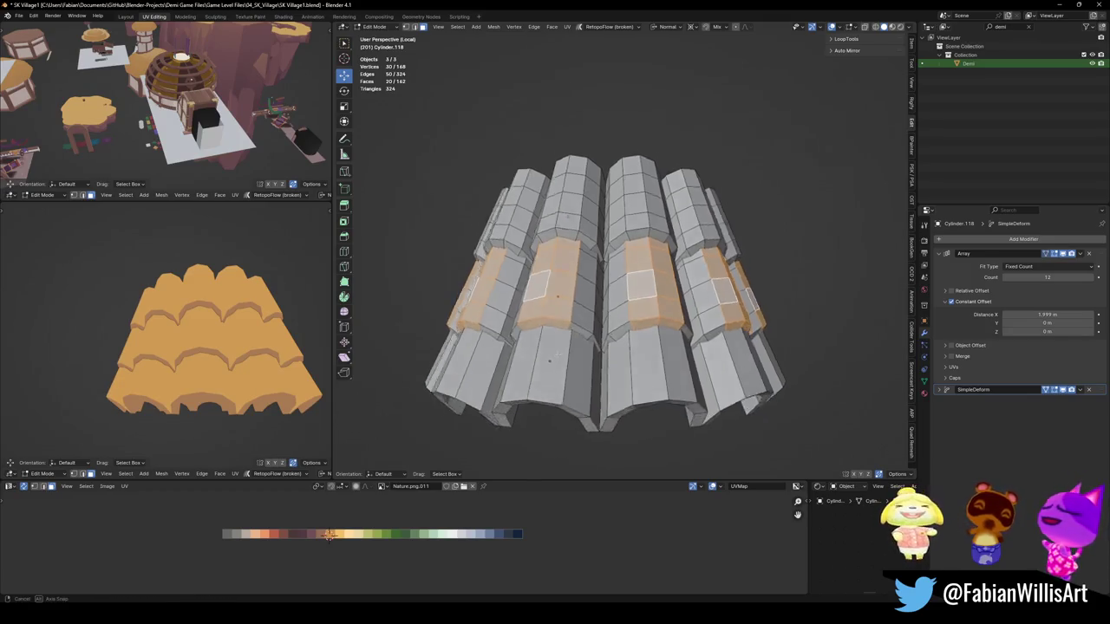
{"action": "left_click", "coordinate": [559, 368], "text": "shift"}
{"action": "left_click", "coordinate": [668, 368], "text": "shift"}
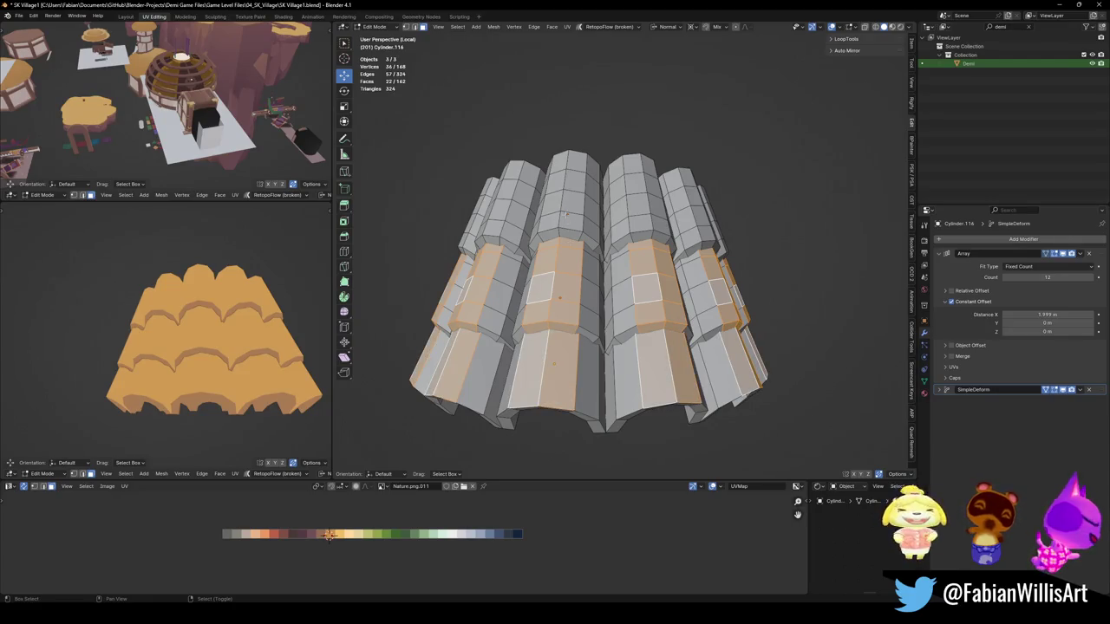
{"action": "key", "text": "alt+a"}
Step: Select a vertical run of faces down each column and begin insetting them
{"action": "left_click", "coordinate": [565, 289]}
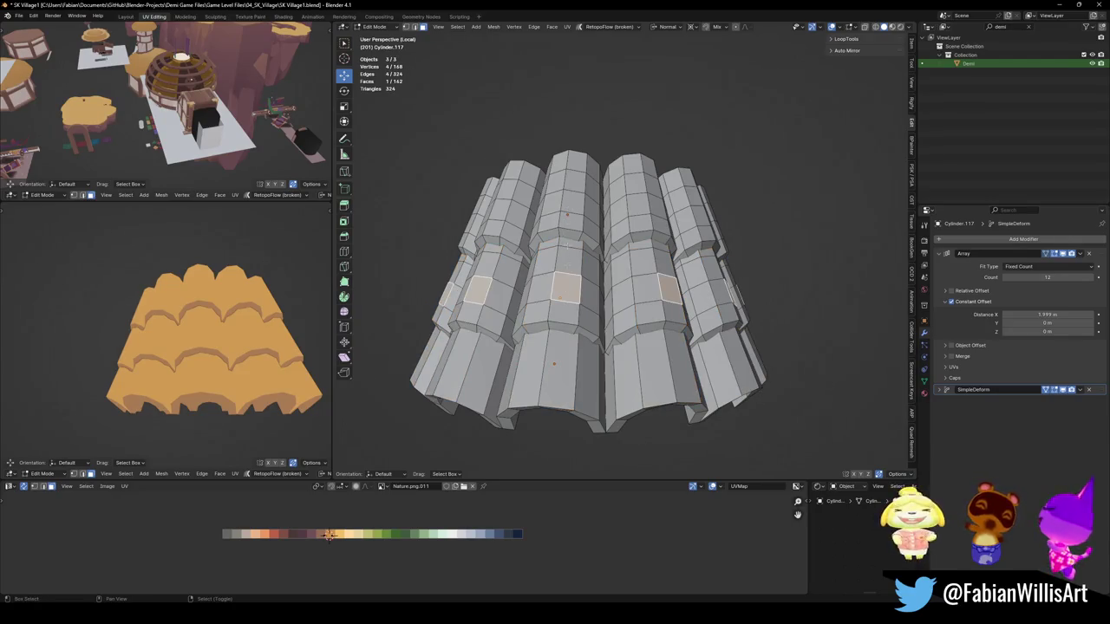
{"action": "left_click", "coordinate": [565, 314]}
{"action": "left_click", "coordinate": [564, 256], "text": "ctrl"}
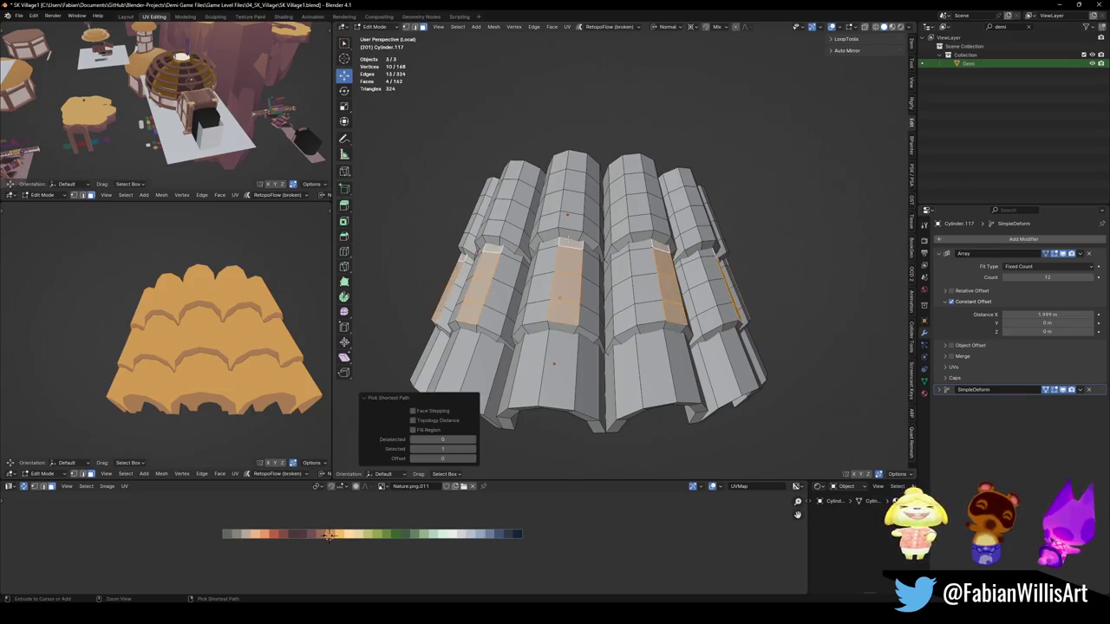
{"action": "key", "text": "i"}
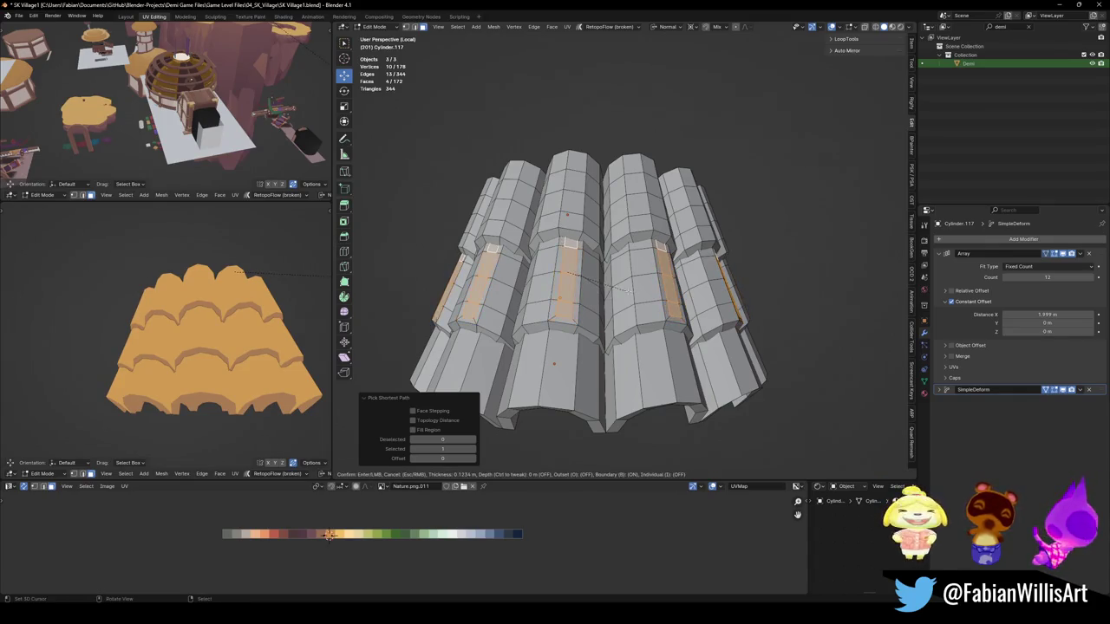
Step: Confirm the inset and slide the inset faces' UVs horizontally onto another palette colour
{"action": "left_click", "coordinate": [630, 292]}
{"action": "key", "text": "g"}
{"action": "key", "text": "x"}
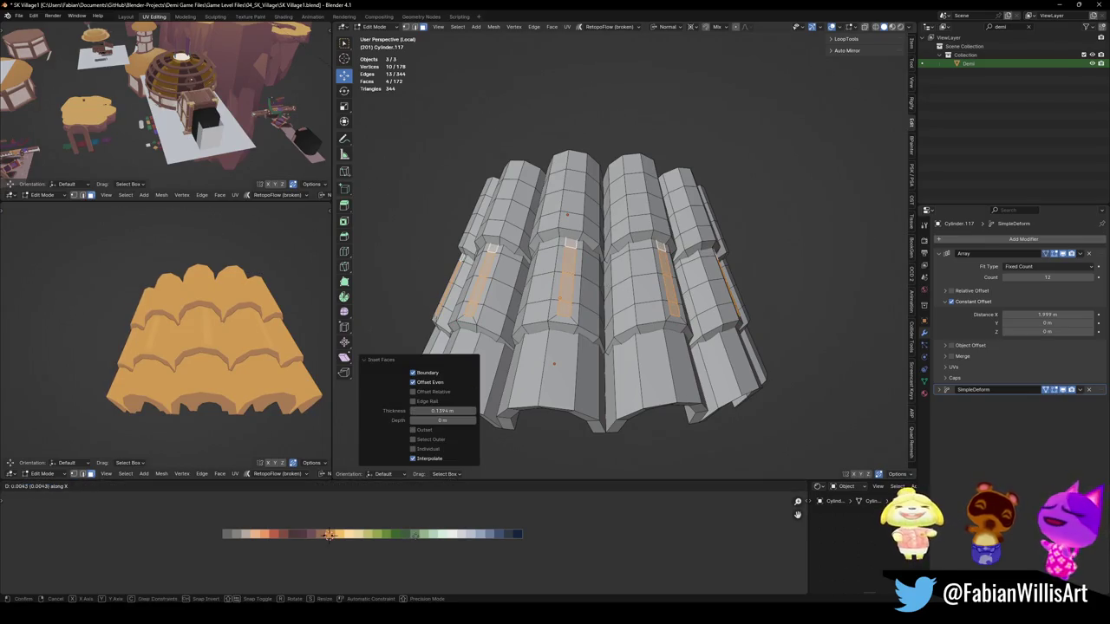
{"action": "key", "text": "Return"}
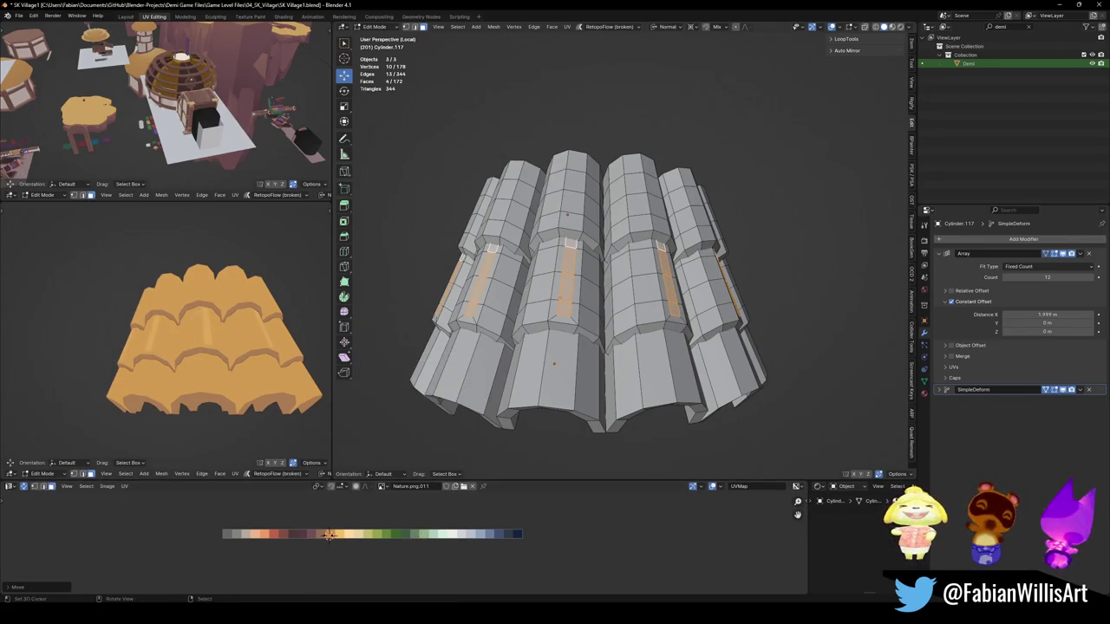
{"action": "scroll", "coordinate": [208, 328], "scroll_direction": "up", "scroll_amount": 5}
{"action": "scroll", "coordinate": [208, 327], "scroll_direction": "down", "scroll_amount": 3}
{"action": "scroll", "coordinate": [208, 327], "scroll_direction": "down", "scroll_amount": 2}
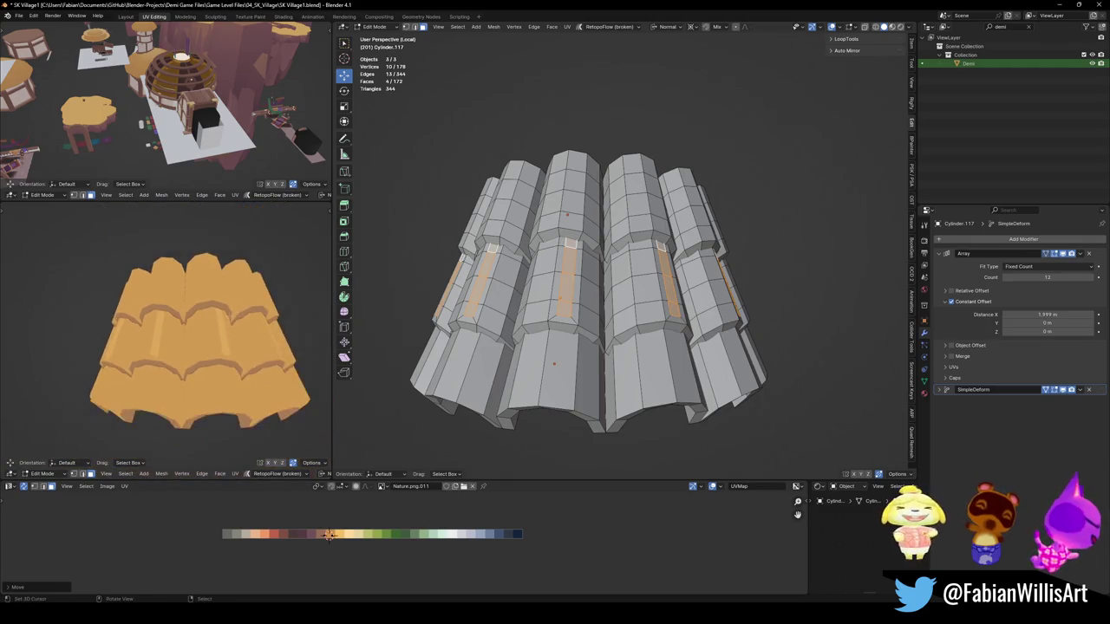
{"action": "middle_click_drag", "start_coordinate": [573, 330], "coordinate": [598, 355]}
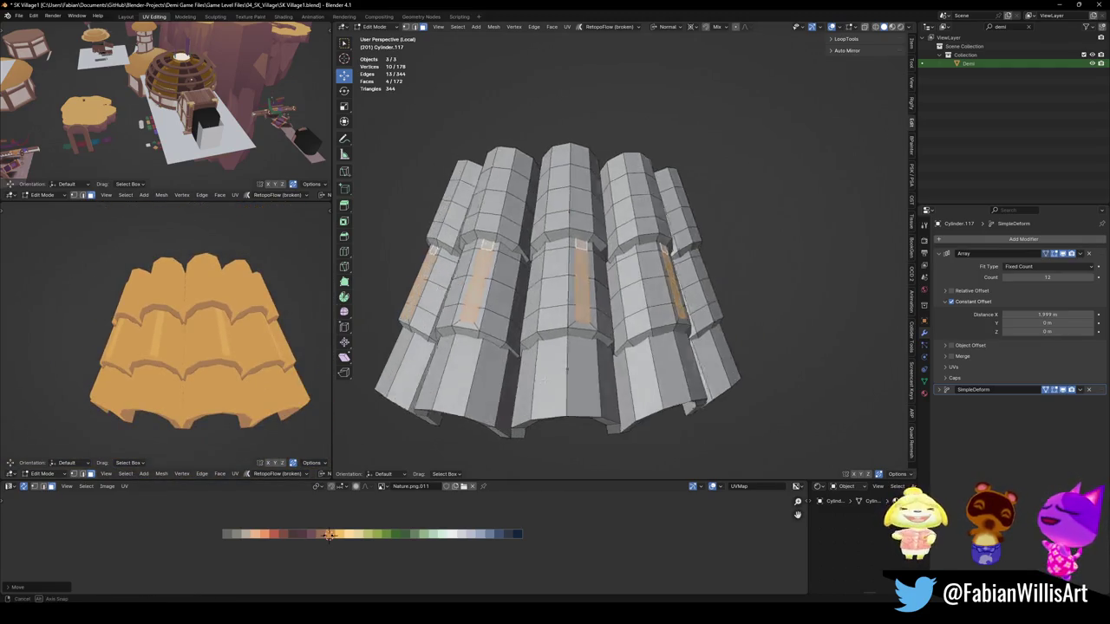
Step: Inset faces on another tile column and move their UVs to a different colour
{"action": "left_click", "coordinate": [568, 373]}
{"action": "key", "text": "i"}
{"action": "left_click", "coordinate": [596, 355]}
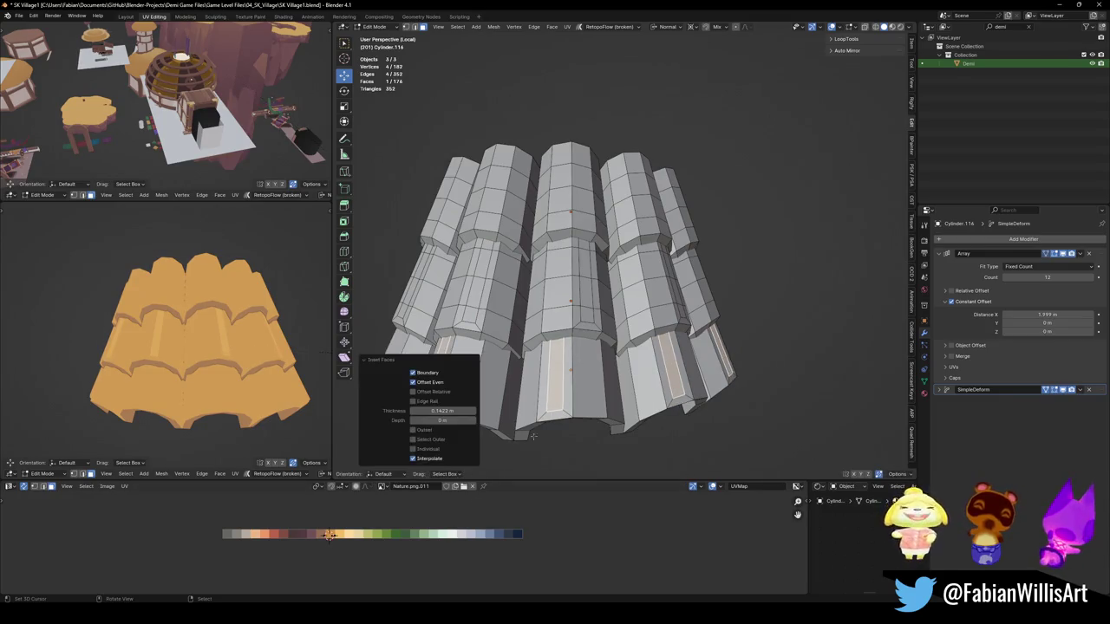
{"action": "key", "text": "g"}
{"action": "left_click", "coordinate": [456, 536]}
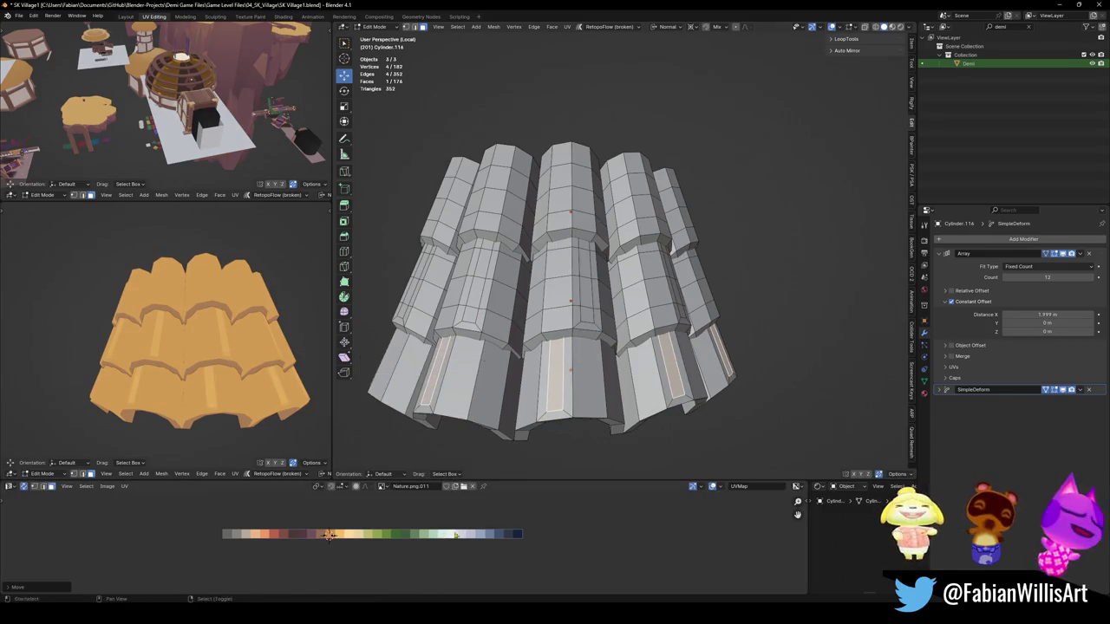
{"action": "key", "text": "alt+a"}
Step: Select a strip of faces up the central column and inset it
{"action": "middle_click_drag", "start_coordinate": [578, 215], "coordinate": [568, 217]}
{"action": "left_click", "coordinate": [556, 233]}
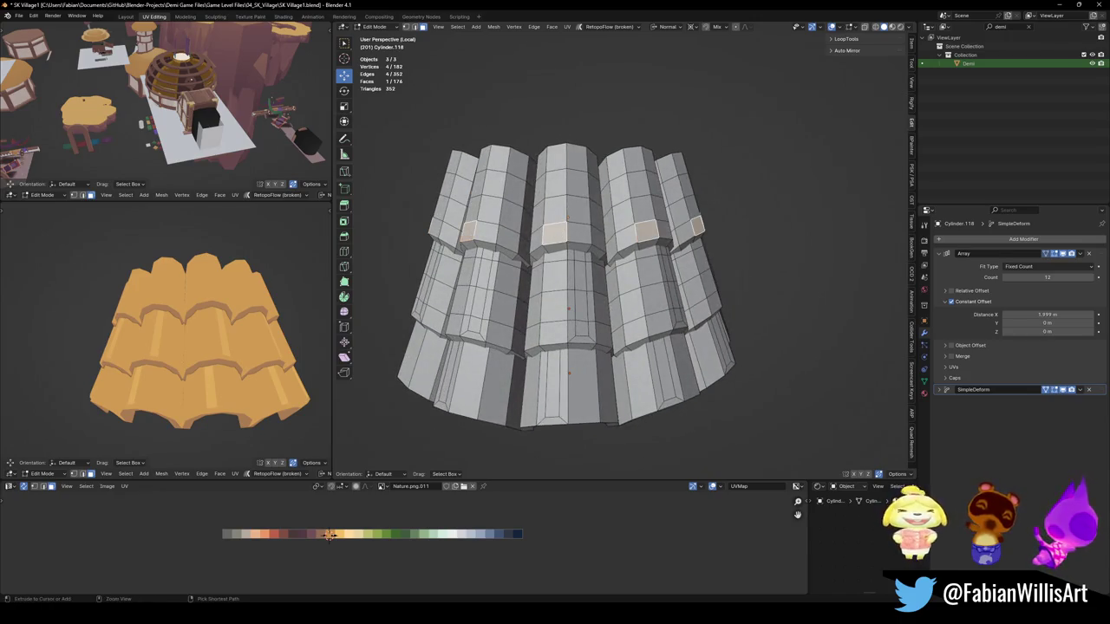
{"action": "left_click", "coordinate": [556, 161], "text": "ctrl"}
{"action": "key", "text": "i"}
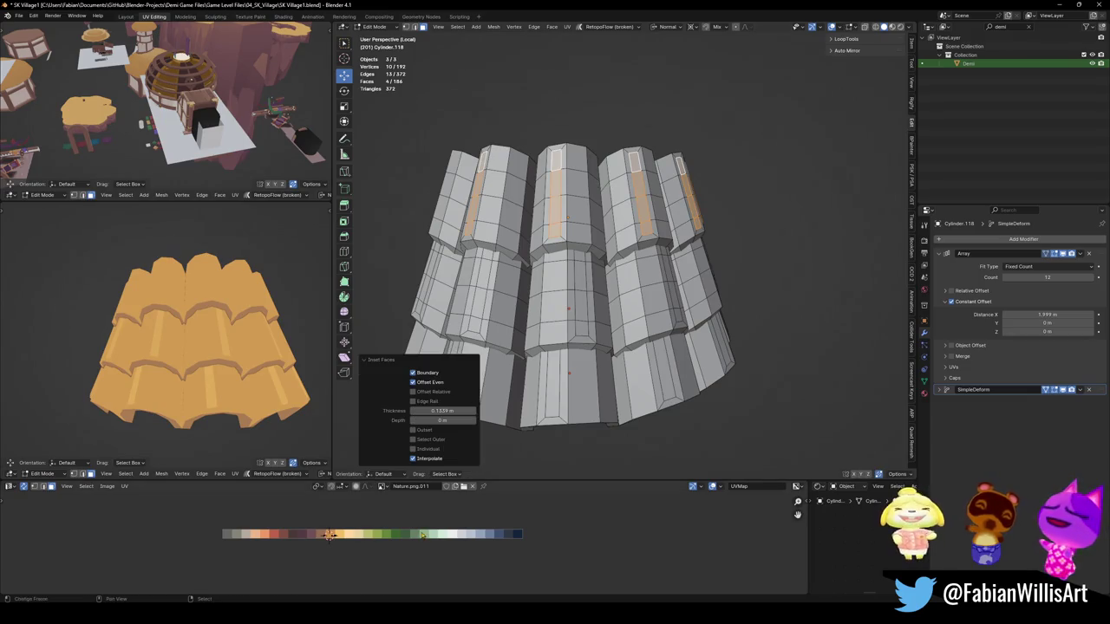
{"action": "scroll", "coordinate": [274, 360], "scroll_direction": "down", "scroll_amount": 4}
{"action": "scroll", "coordinate": [274, 360], "scroll_direction": "up", "scroll_amount": 1}
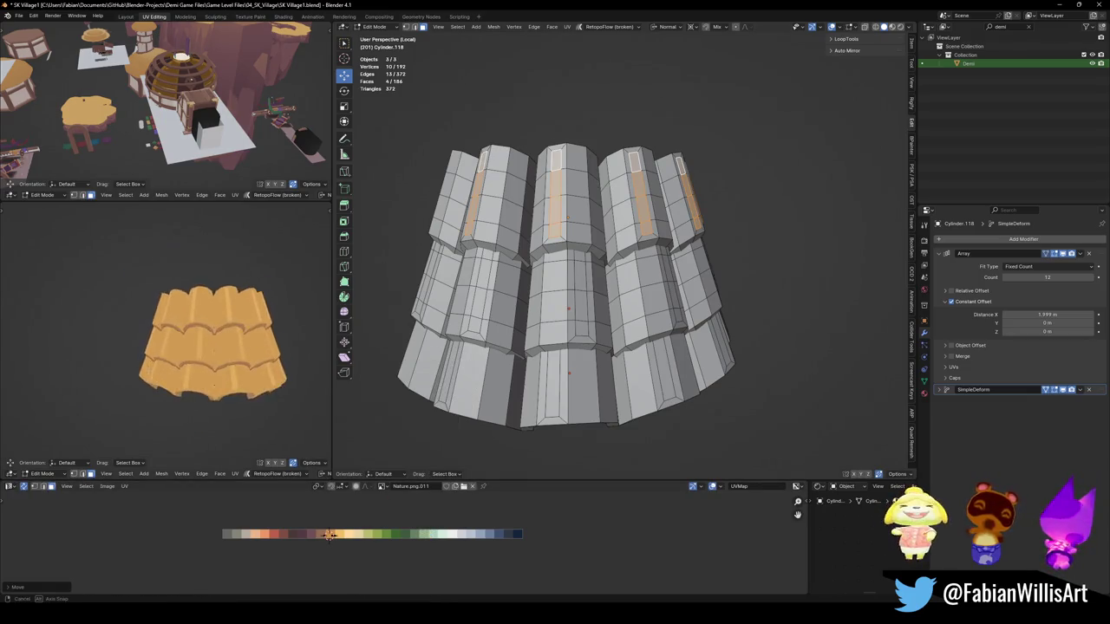
{"action": "scroll", "coordinate": [274, 359], "scroll_direction": "down", "scroll_amount": 1}
{"action": "scroll", "coordinate": [276, 356], "scroll_direction": "up", "scroll_amount": 3}
{"action": "scroll", "coordinate": [278, 348], "scroll_direction": "up", "scroll_amount": 3}
{"action": "key", "text": "Home"}
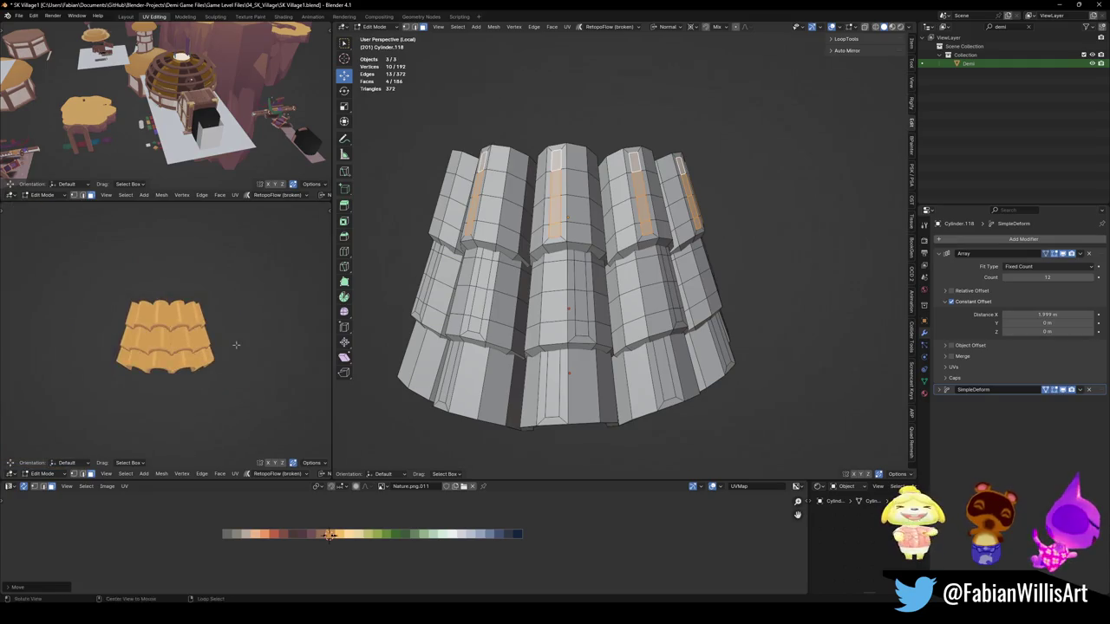
{"action": "scroll", "coordinate": [271, 334], "scroll_direction": "up", "scroll_amount": 3}
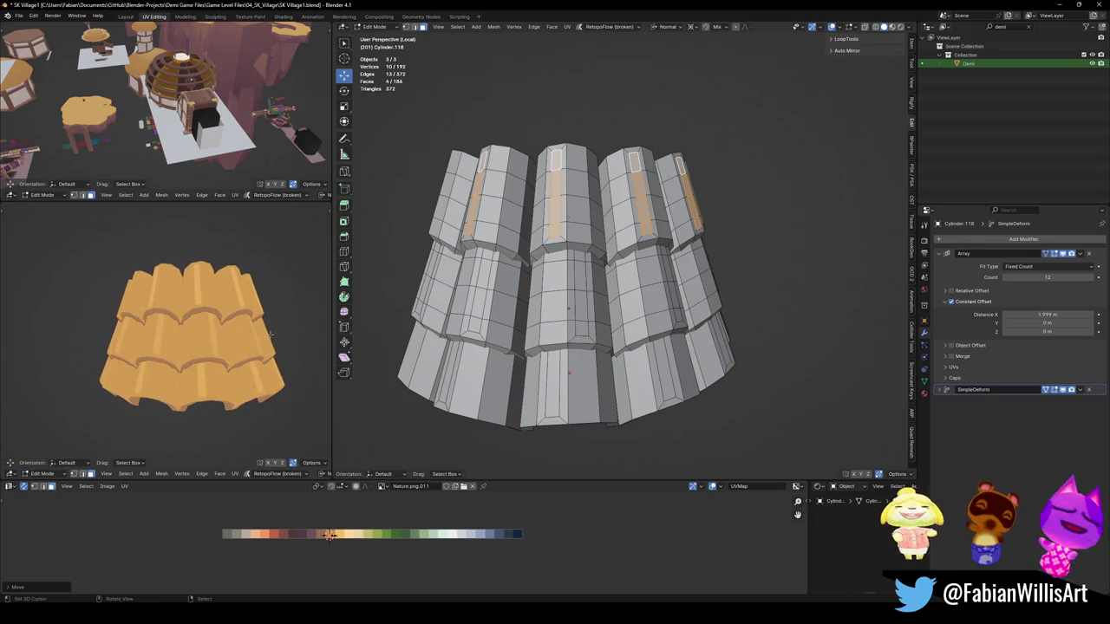
Step: Try insetting and recolouring the bottom-row faces, then undo it and inspect the roof
{"action": "left_click", "coordinate": [578, 386], "text": "alt"}
{"action": "key", "text": "i"}
{"action": "left_click", "coordinate": [455, 544]}
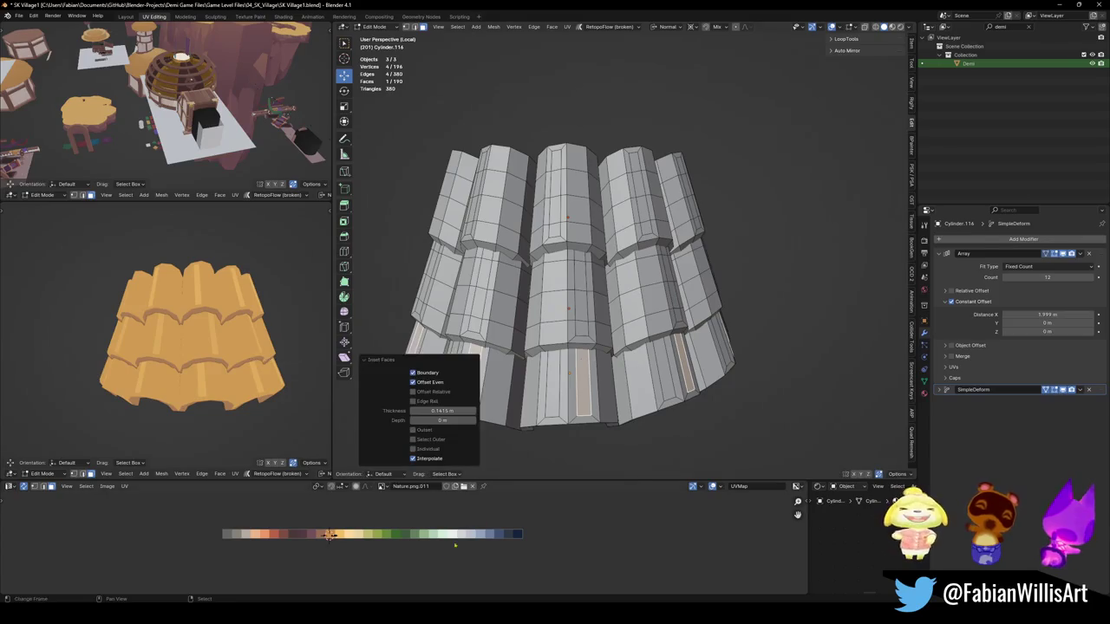
{"action": "key", "text": "g"}
{"action": "key", "text": "x"}
{"action": "right_click", "coordinate": [446, 550]}
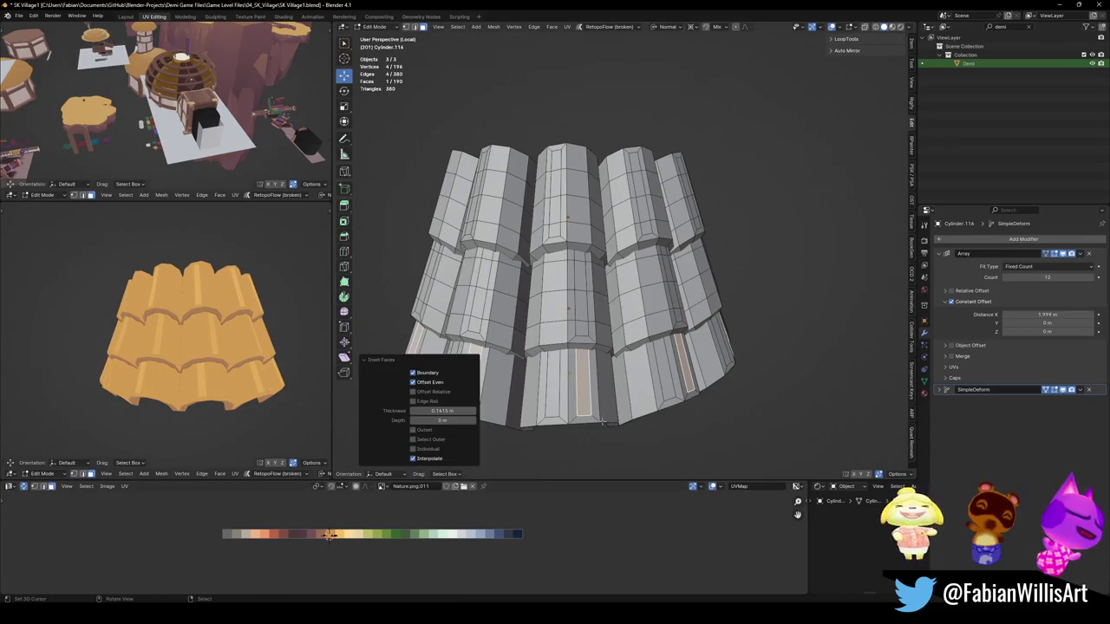
{"action": "key", "text": "ctrl+z"}
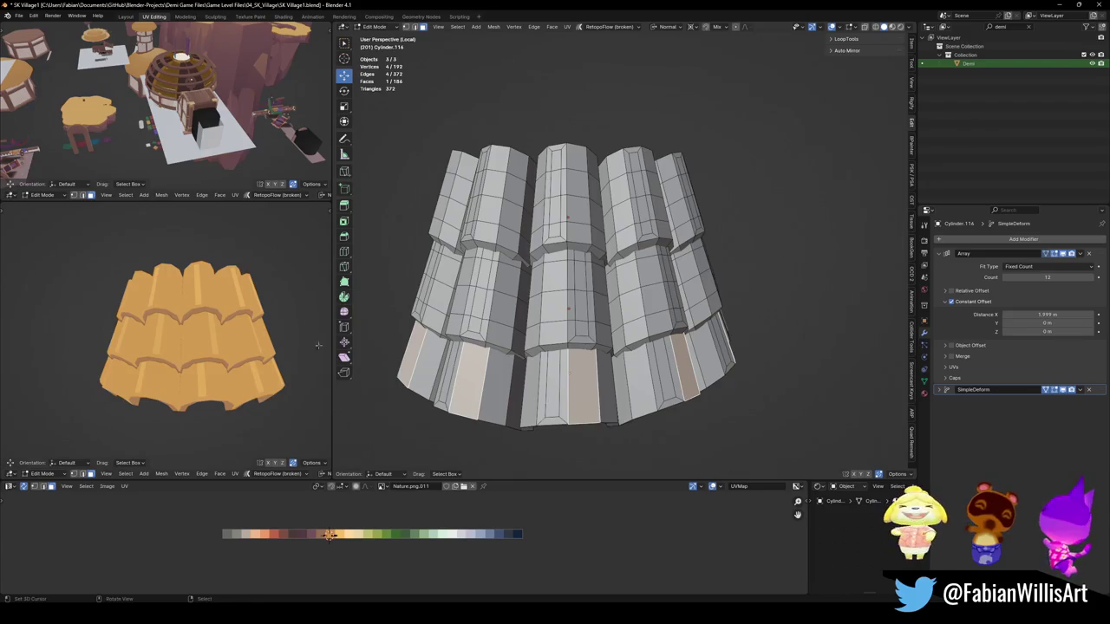
{"action": "scroll", "coordinate": [191, 338], "scroll_direction": "down", "scroll_amount": 2}
{"action": "mouse_move", "coordinate": [190, 338]}
{"action": "middle_mouse_down"}
{"action": "mouse_move", "coordinate": [199, 329]}
{"action": "mouse_move", "coordinate": [169, 328]}
{"action": "middle_mouse_up"}
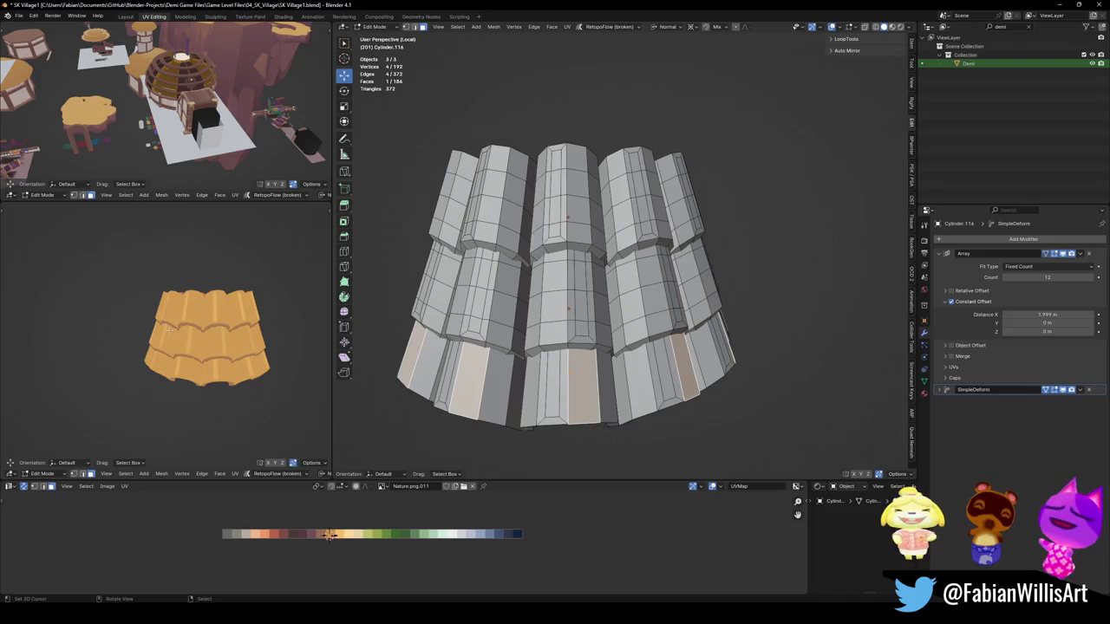
{"action": "middle_click_drag", "start_coordinate": [607, 304], "coordinate": [623, 302]}
Step: Convert the three roof tiers to meshes and join them into one object
{"action": "key", "text": "Tab"}
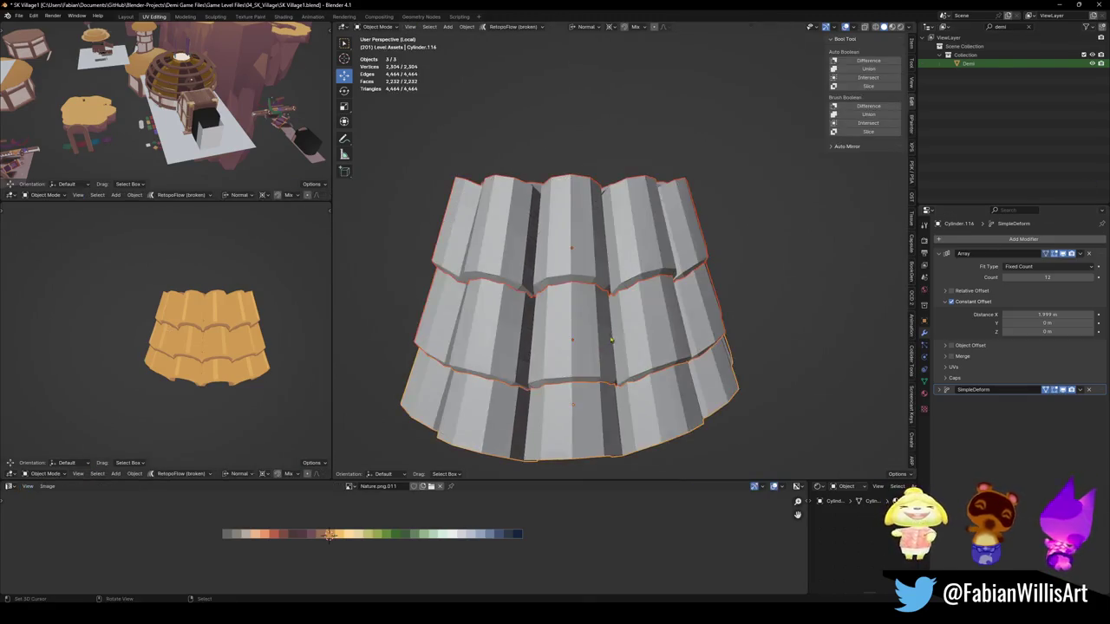
{"action": "scroll", "coordinate": [623, 301], "scroll_direction": "down", "scroll_amount": 3}
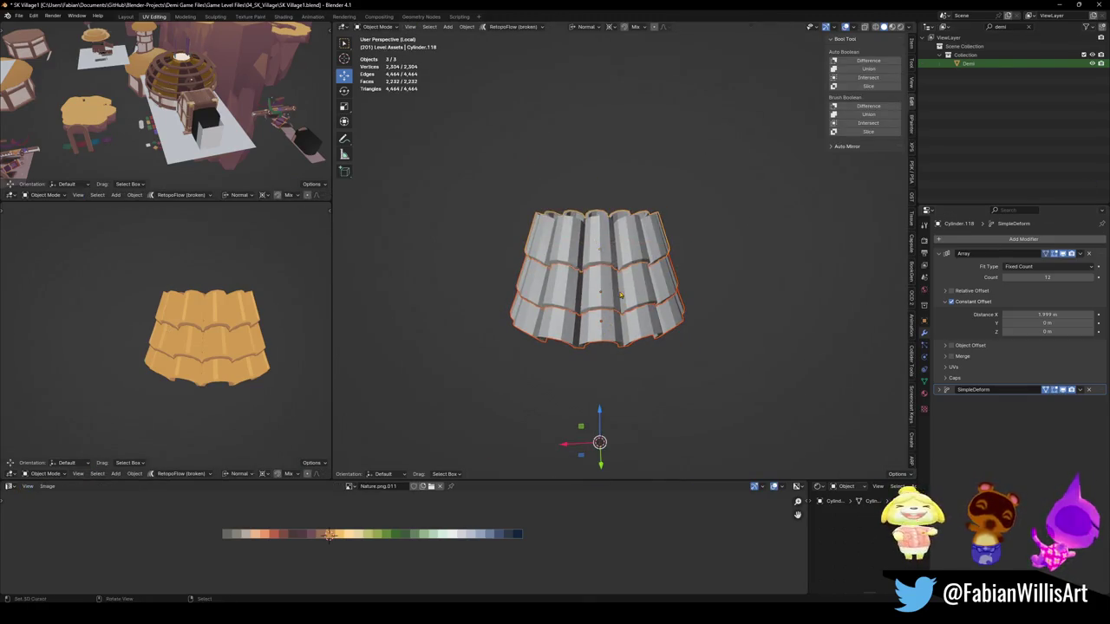
{"action": "key", "text": "q"}
{"action": "left_click", "coordinate": [599, 239]}
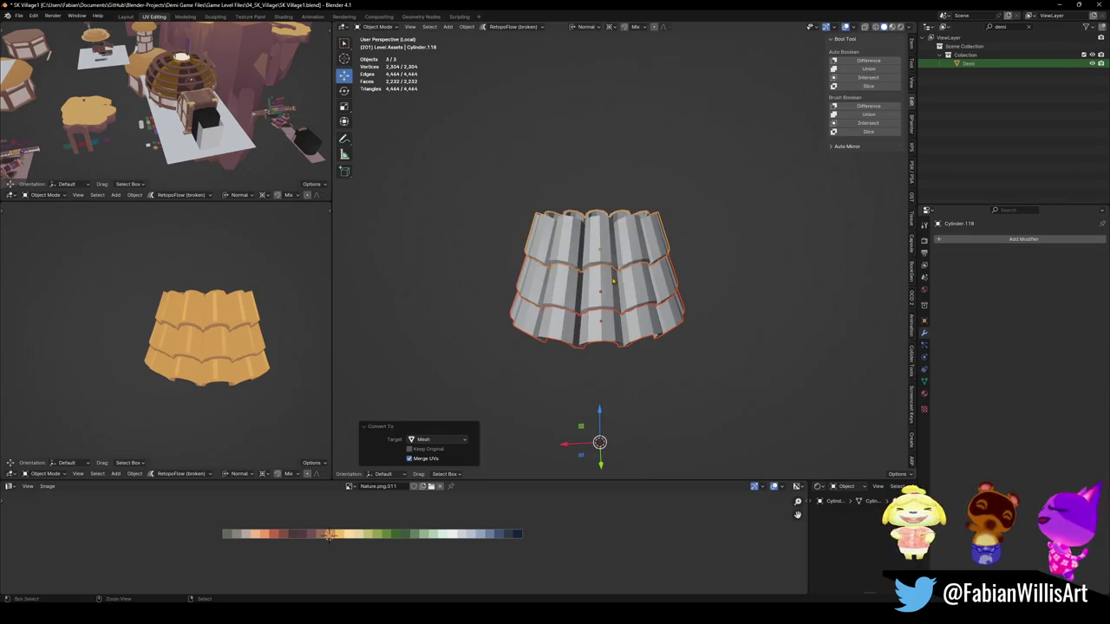
{"action": "key", "text": "ctrl+j"}
{"action": "key", "text": "Tab"}
{"action": "key", "text": "Tab"}
Step: Return to the full scene, place the 3D cursor on the tower and delete the old pieces
{"action": "scroll", "coordinate": [672, 330], "scroll_direction": "up", "scroll_amount": 3}
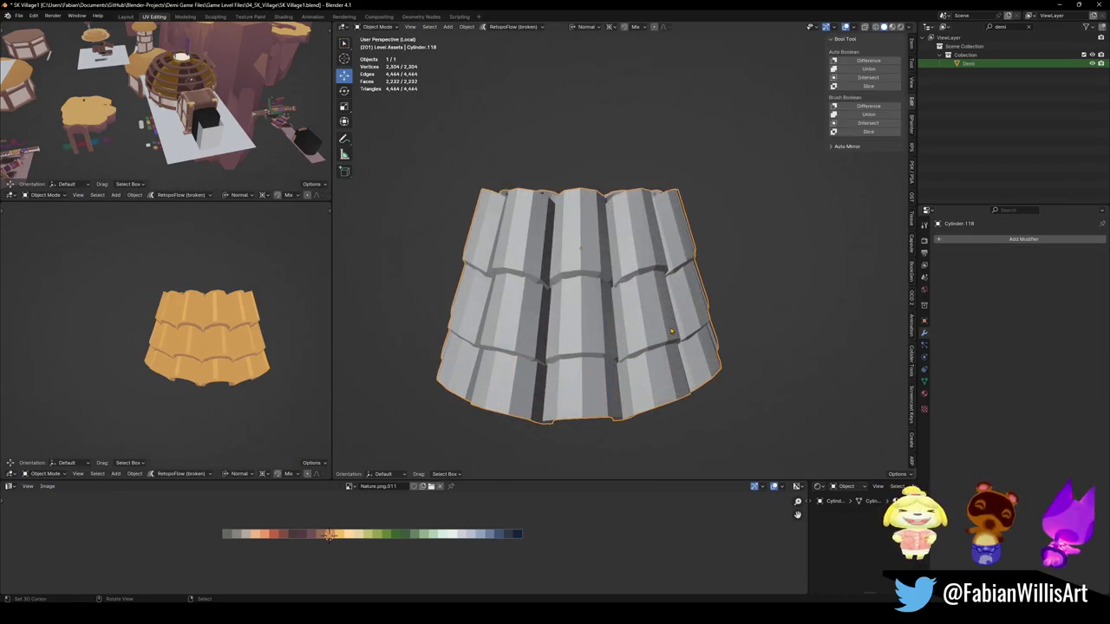
{"action": "key", "text": "KP_Divide"}
{"action": "scroll", "coordinate": [685, 338], "scroll_direction": "down", "scroll_amount": 3}
{"action": "mouse_move", "coordinate": [685, 339]}
{"action": "middle_mouse_down"}
{"action": "mouse_move", "coordinate": [703, 352]}
{"action": "mouse_move", "coordinate": [707, 272]}
{"action": "middle_mouse_up"}
{"action": "scroll", "coordinate": [702, 351], "scroll_direction": "up", "scroll_amount": 3}
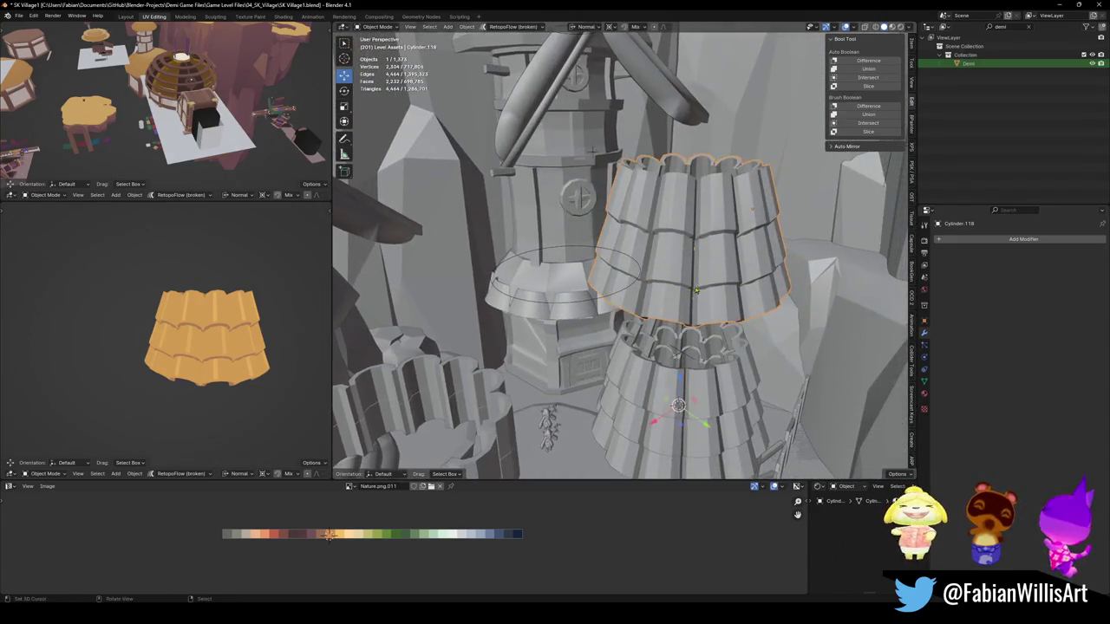
{"action": "key", "text": "q"}
{"action": "left_click", "coordinate": [707, 269]}
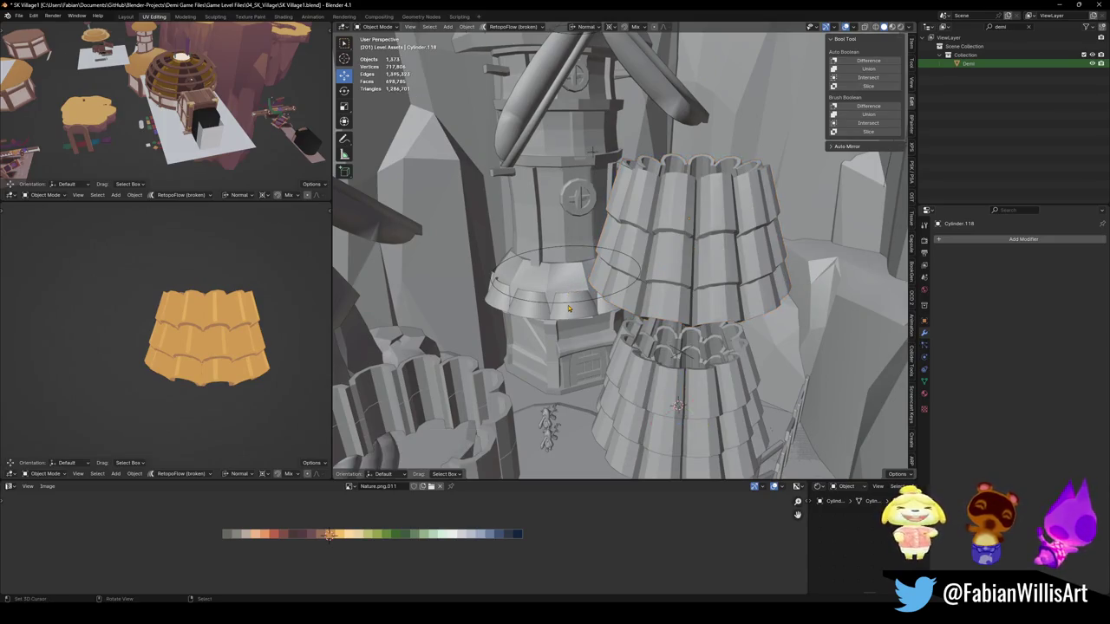
{"action": "left_click", "coordinate": [568, 310]}
{"action": "left_click", "coordinate": [520, 277]}
{"action": "right_click", "coordinate": [587, 385], "text": "shift"}
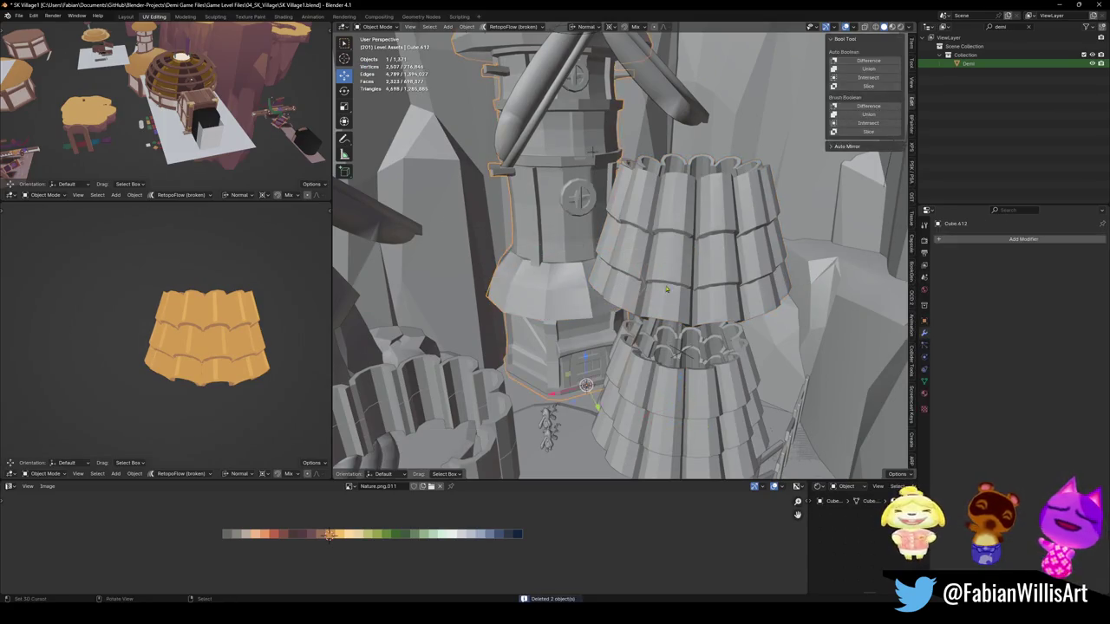
{"action": "key", "text": "Delete"}
{"action": "left_click", "coordinate": [698, 326]}
Step: Lower the new roof vertically onto the tower
{"action": "mouse_move", "coordinate": [699, 325]}
{"action": "middle_mouse_down"}
{"action": "mouse_move", "coordinate": [659, 286]}
{"action": "mouse_move", "coordinate": [607, 261]}
{"action": "middle_mouse_up"}
{"action": "key", "text": "g"}
{"action": "key", "text": "z"}
{"action": "left_click", "coordinate": [607, 303]}
Step: Inspect the stone tower's ledge region in Edit Mode
{"action": "middle_click_drag", "start_coordinate": [607, 303], "coordinate": [650, 271]}
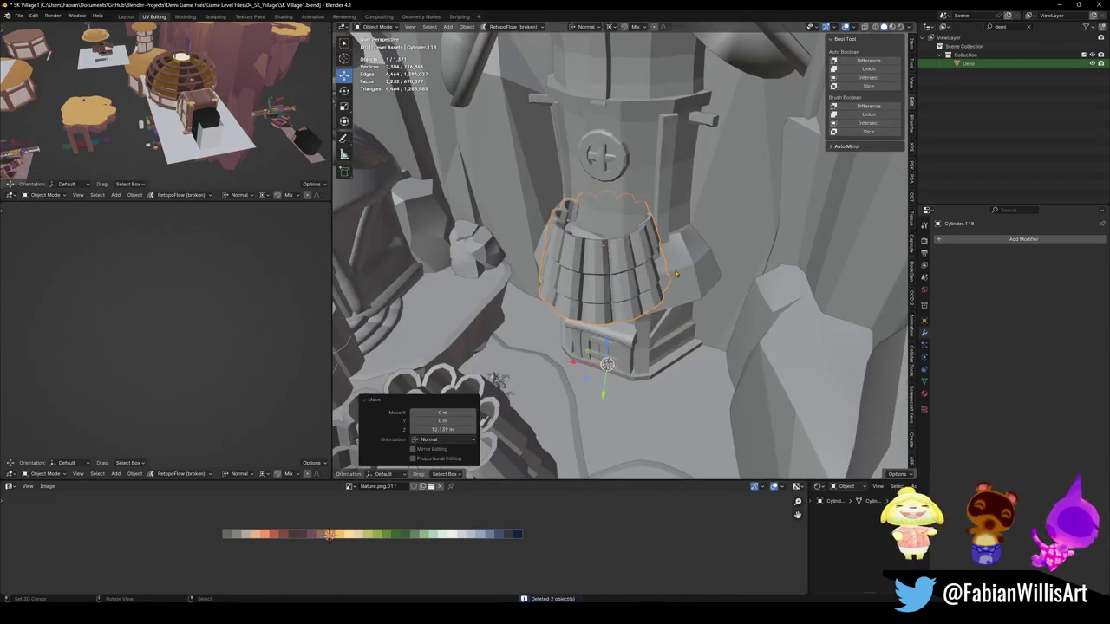
{"action": "left_click", "coordinate": [675, 274]}
{"action": "key", "text": "Tab"}
{"action": "key", "text": "a"}
{"action": "key", "text": "alt+a"}
{"action": "key", "text": "l"}
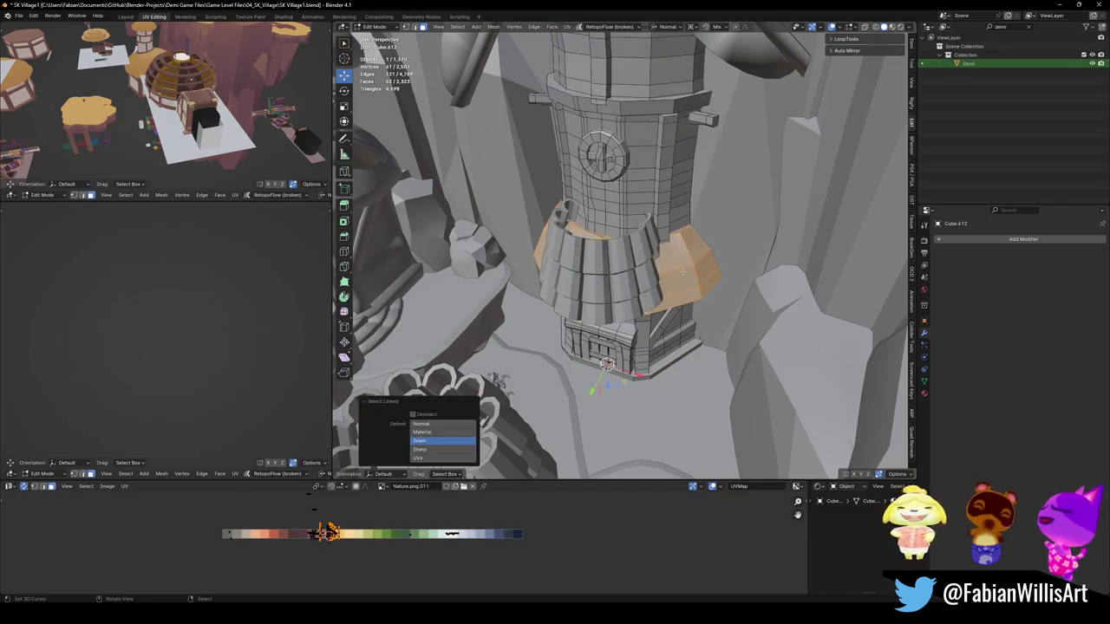
{"action": "middle_click_drag", "start_coordinate": [683, 272], "coordinate": [642, 282]}
{"action": "key", "text": "Tab"}
Step: Snap the roof to the cursor, enlarge it to 1.832 and flatten it vertically to 0.892
{"action": "left_click", "coordinate": [641, 287]}
{"action": "key", "text": "shift+s"}
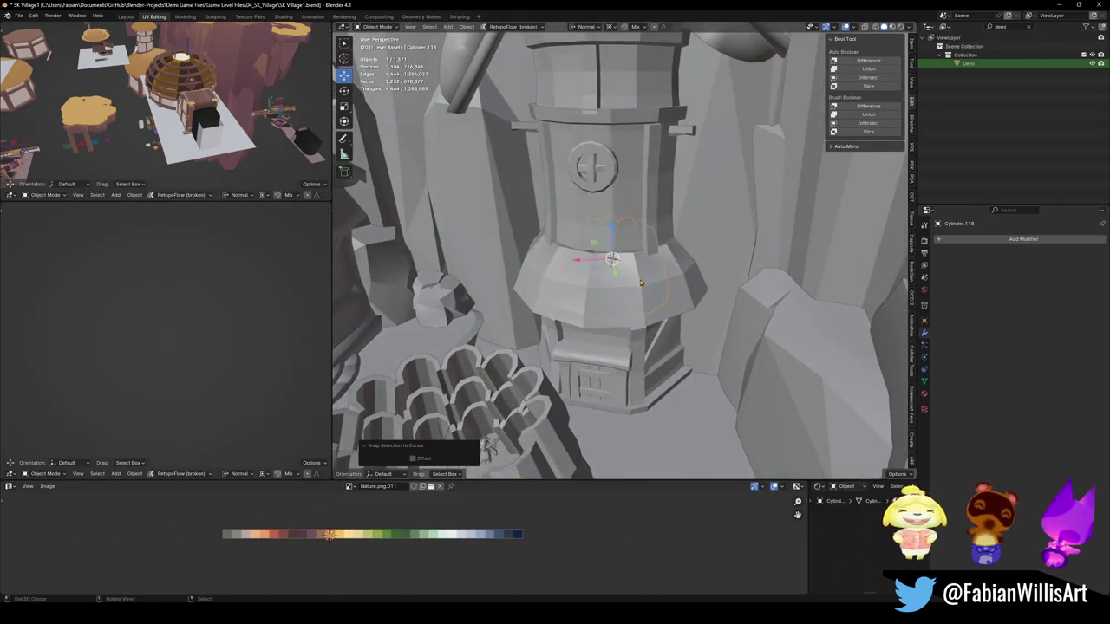
{"action": "key", "text": "s"}
{"action": "left_click", "coordinate": [668, 278]}
{"action": "key", "text": "s"}
{"action": "key", "text": "z"}
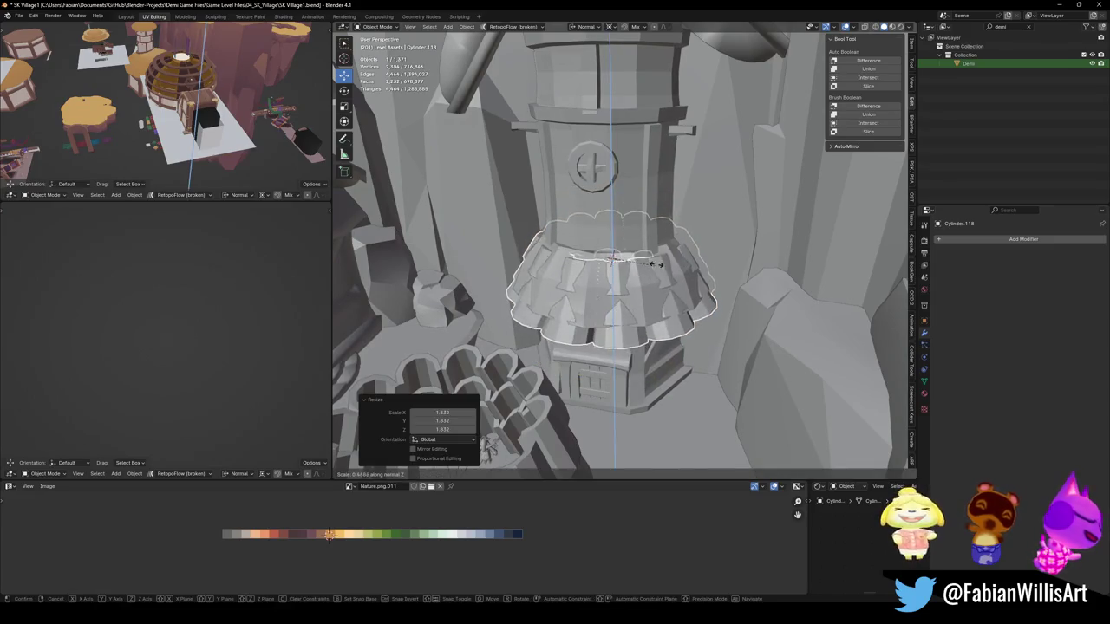
{"action": "left_click", "coordinate": [656, 264]}
{"action": "key", "text": "g"}
{"action": "key", "text": "z"}
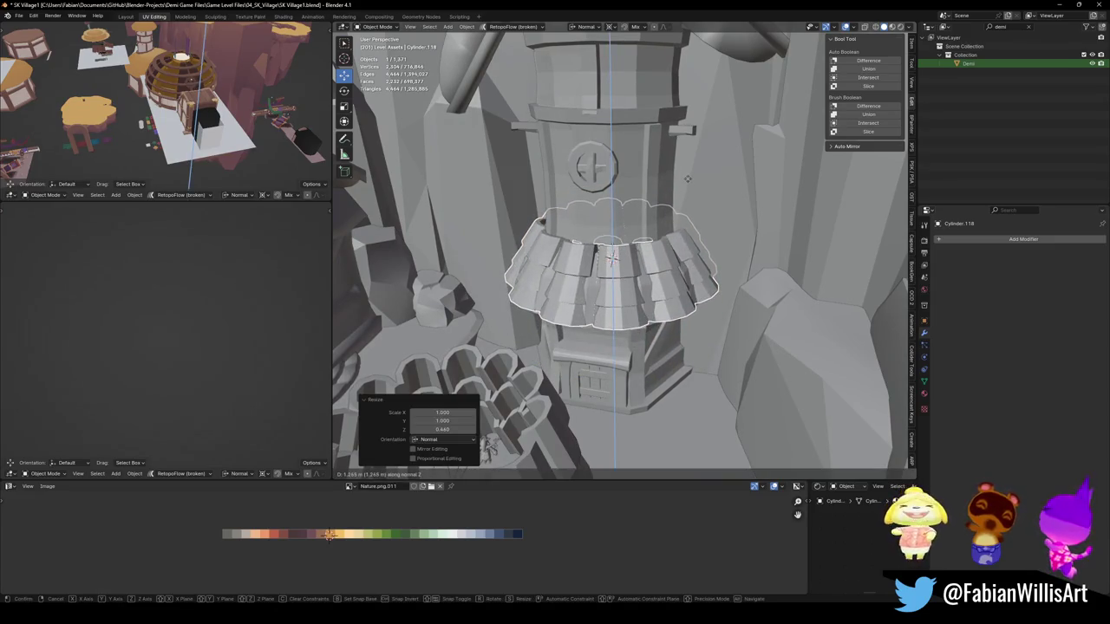
{"action": "key", "text": "Escape"}
{"action": "key", "text": "s"}
{"action": "key", "text": "z"}
{"action": "left_click", "coordinate": [671, 243]}
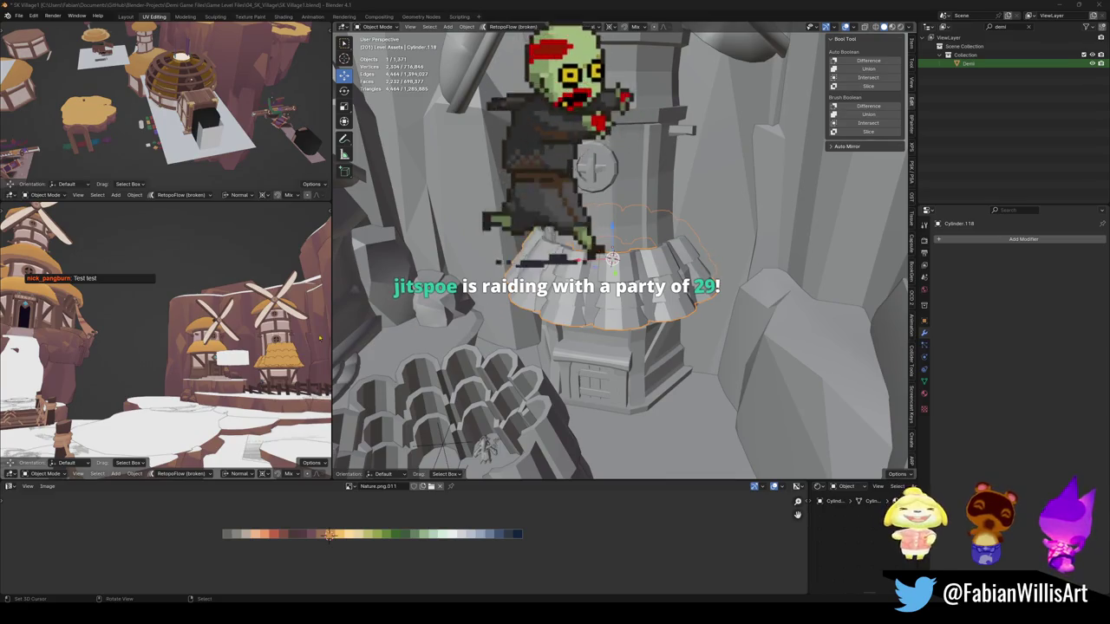
{"action": "scroll", "coordinate": [260, 329], "scroll_direction": "up", "scroll_amount": 3}
{"action": "scroll", "coordinate": [204, 320], "scroll_direction": "up", "scroll_amount": 3}
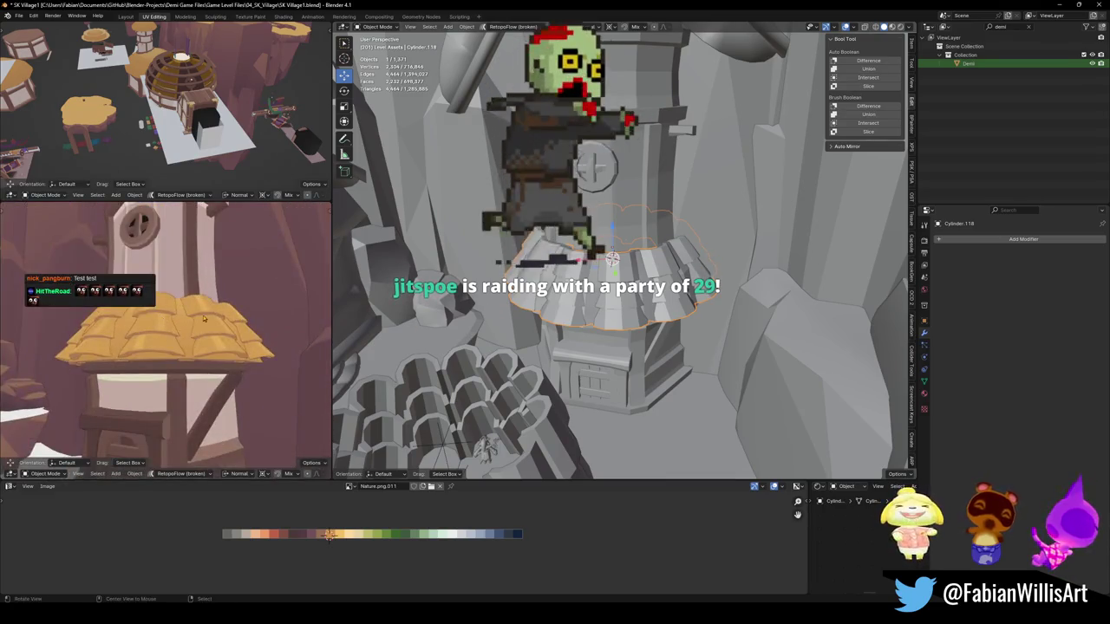
{"action": "mouse_move", "coordinate": [204, 320]}
{"action": "middle_mouse_down"}
{"action": "mouse_move", "coordinate": [297, 345]}
{"action": "mouse_move", "coordinate": [217, 347]}
{"action": "middle_mouse_up"}
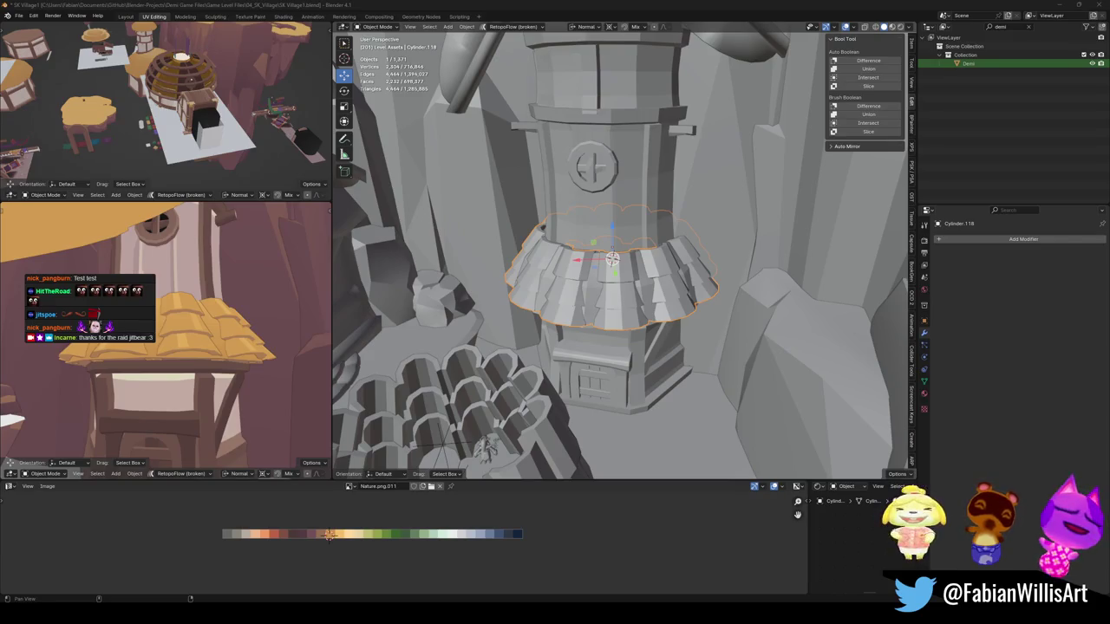
{"action": "middle_click_drag", "start_coordinate": [572, 307], "coordinate": [586, 303]}
{"action": "key", "text": "alt+a"}
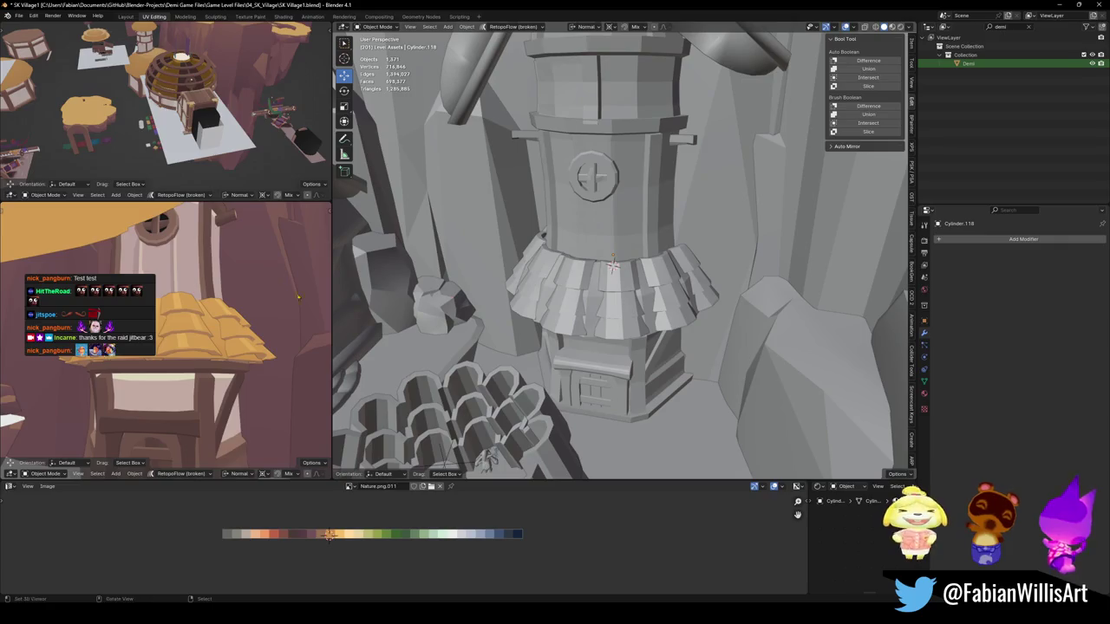
{"action": "scroll", "coordinate": [256, 327], "scroll_direction": "up", "scroll_amount": 2}
{"action": "middle_click_drag", "start_coordinate": [256, 327], "coordinate": [233, 377]}
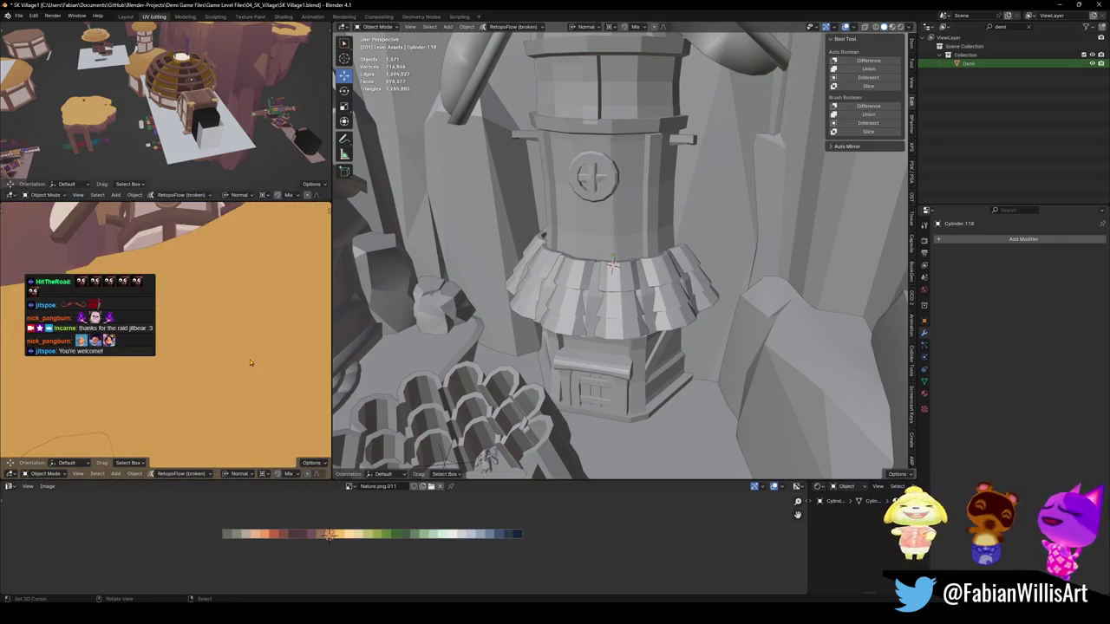
{"action": "scroll", "coordinate": [247, 364], "scroll_direction": "up", "scroll_amount": 2}
{"action": "middle_click_drag", "start_coordinate": [231, 341], "coordinate": [182, 416]}
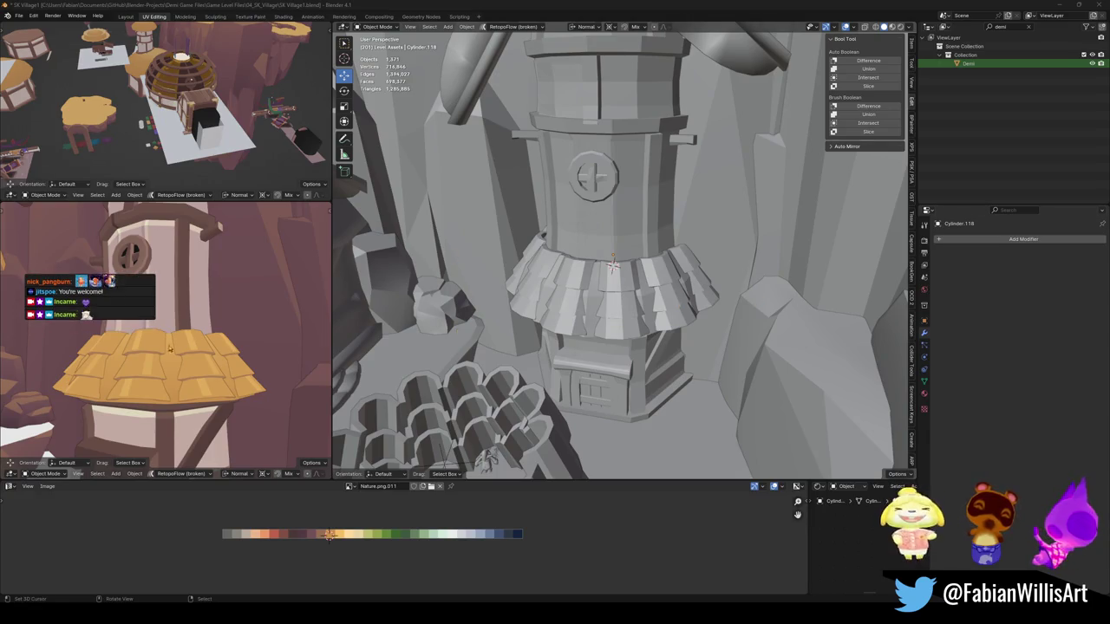
{"action": "mouse_move", "coordinate": [227, 340]}
{"action": "middle_mouse_down"}
{"action": "mouse_move", "coordinate": [170, 357]}
{"action": "mouse_move", "coordinate": [200, 353]}
{"action": "mouse_move", "coordinate": [160, 315]}
{"action": "mouse_move", "coordinate": [197, 334]}
{"action": "mouse_move", "coordinate": [200, 397]}
{"action": "middle_mouse_up"}
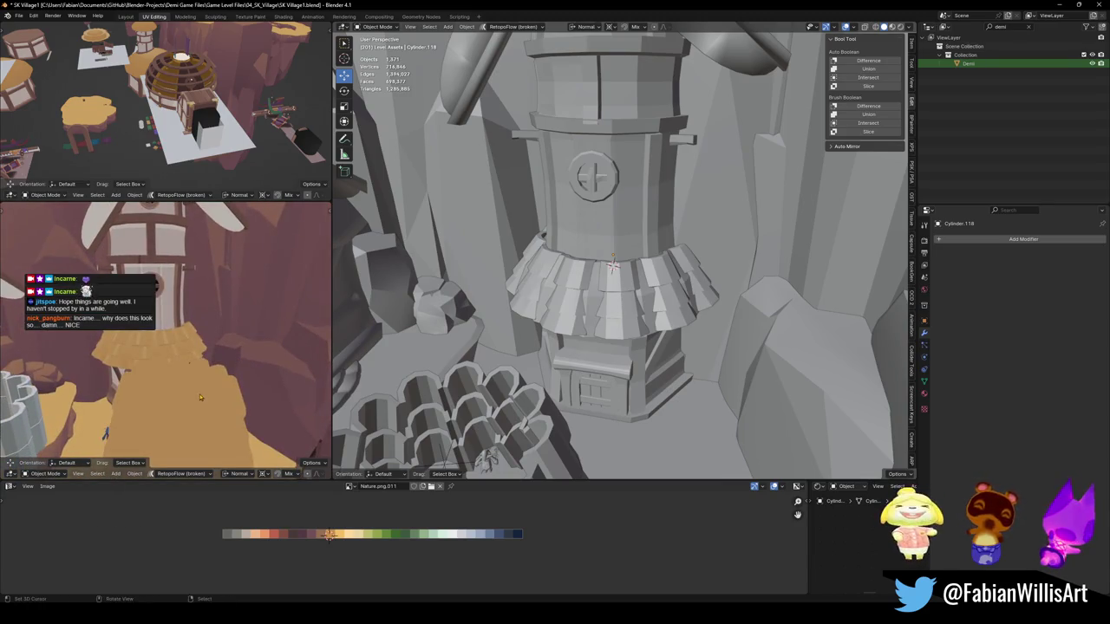
{"action": "left_click", "coordinate": [590, 335]}
{"action": "middle_click_drag", "start_coordinate": [573, 331], "coordinate": [557, 355]}
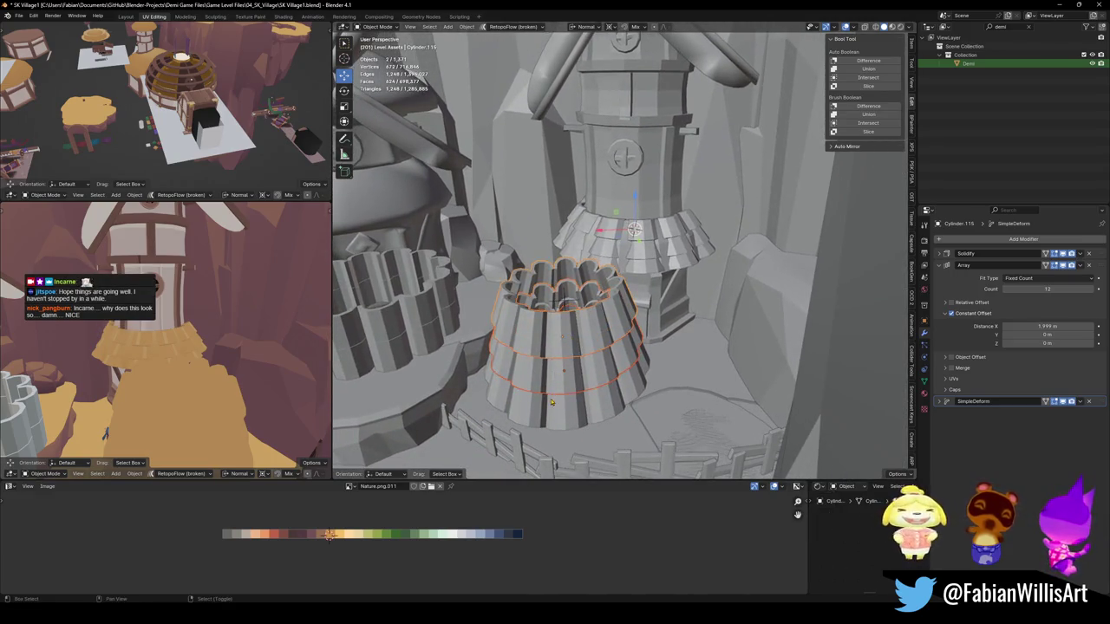
Step: Delete the leftover Cylinder.114 roof bundle and the stray Empty.004
{"action": "key", "text": "Delete"}
{"action": "left_click", "coordinate": [565, 306]}
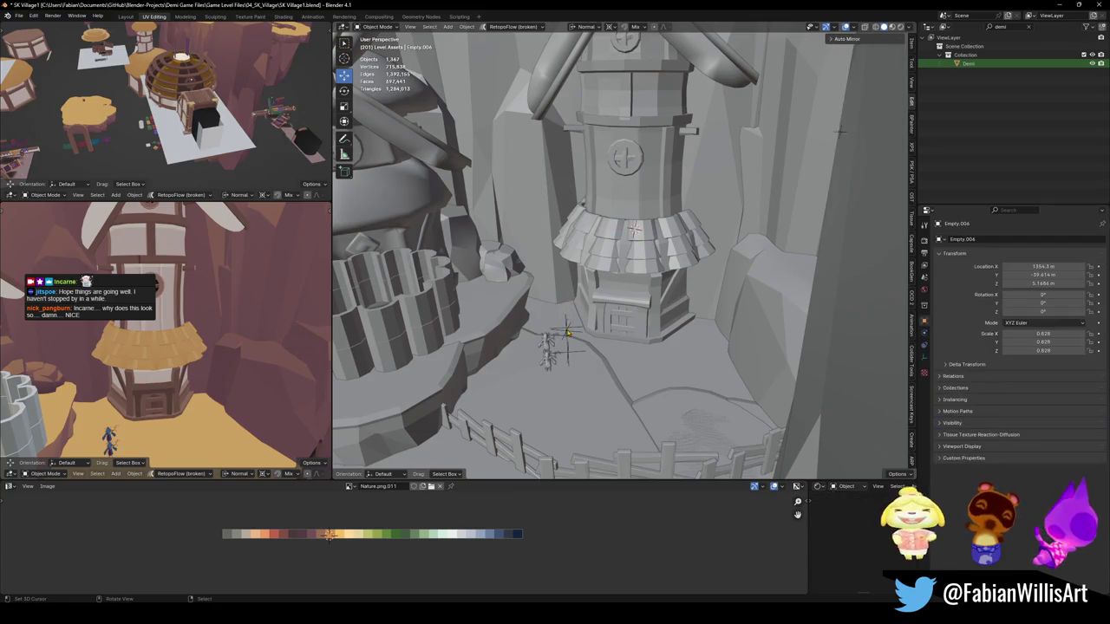
{"action": "key", "text": "Delete"}
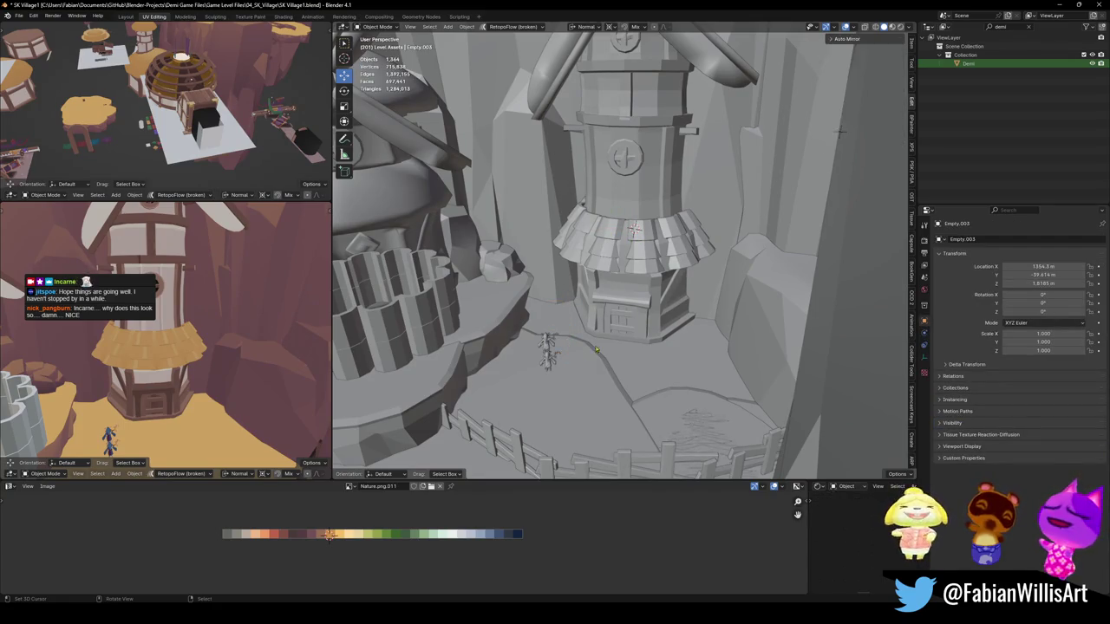
Step: Save the file and bring the tower roof into a closer, level view
{"action": "key", "text": "ctrl+s"}
{"action": "middle_click_drag", "start_coordinate": [186, 364], "coordinate": [199, 350]}
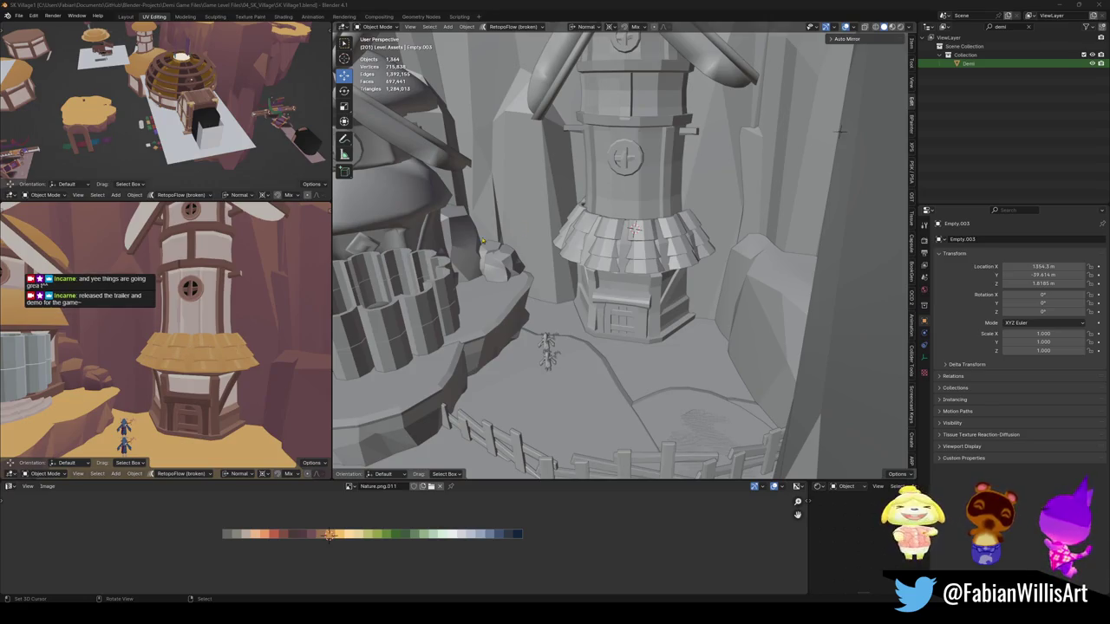
{"action": "middle_click_drag", "start_coordinate": [652, 239], "coordinate": [674, 345]}
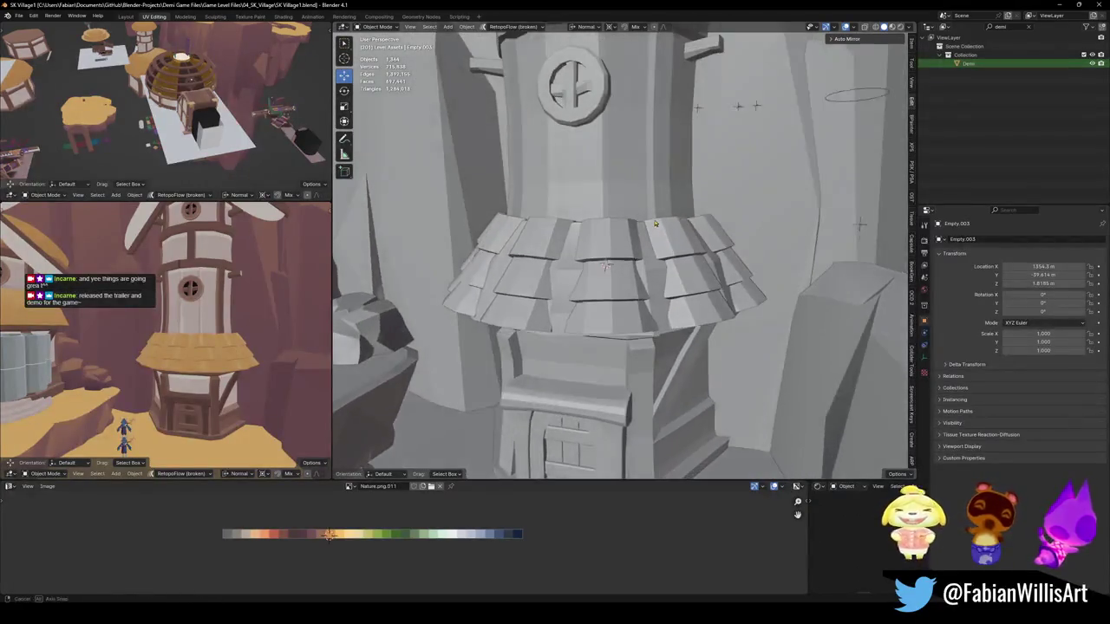
Step: Duplicate Cube.612's base trim band and raise the copy just above the roof
{"action": "scroll", "coordinate": [659, 400], "scroll_direction": "up", "scroll_amount": 3}
{"action": "left_click", "coordinate": [659, 399]}
{"action": "key", "text": "Tab"}
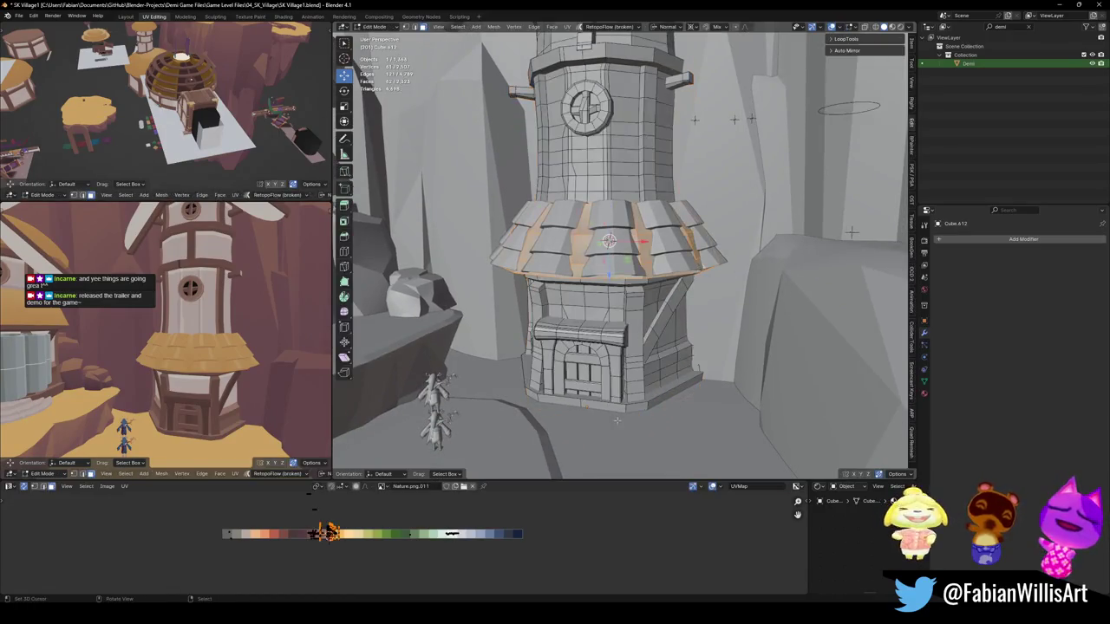
{"action": "key", "text": "l"}
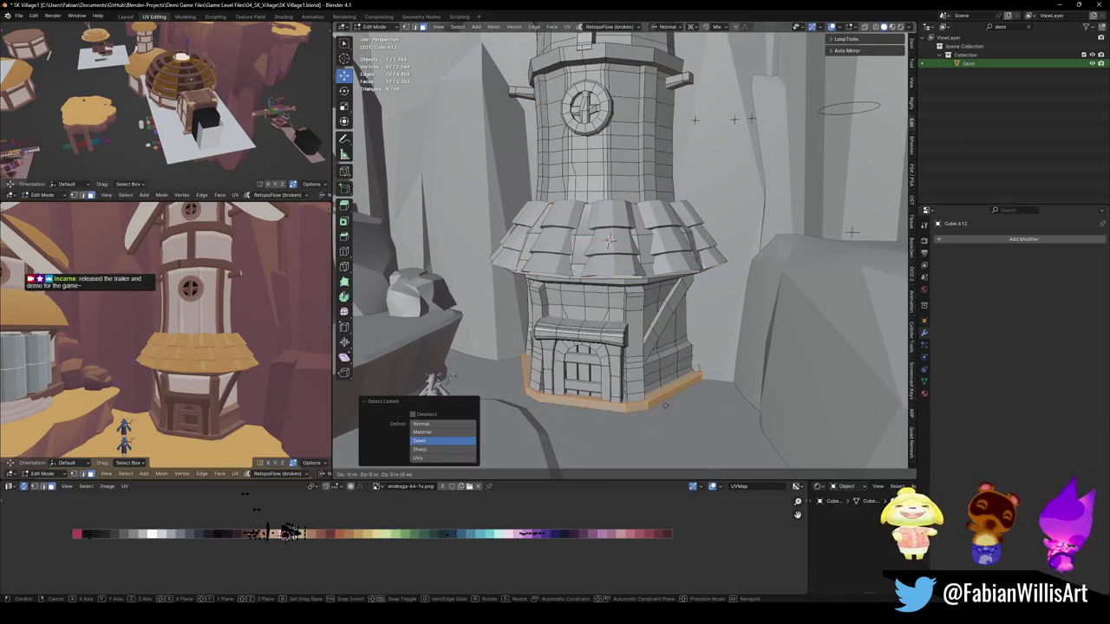
{"action": "key", "text": "l"}
{"action": "key", "text": "g"}
{"action": "key", "text": "z"}
{"action": "key", "text": "z"}
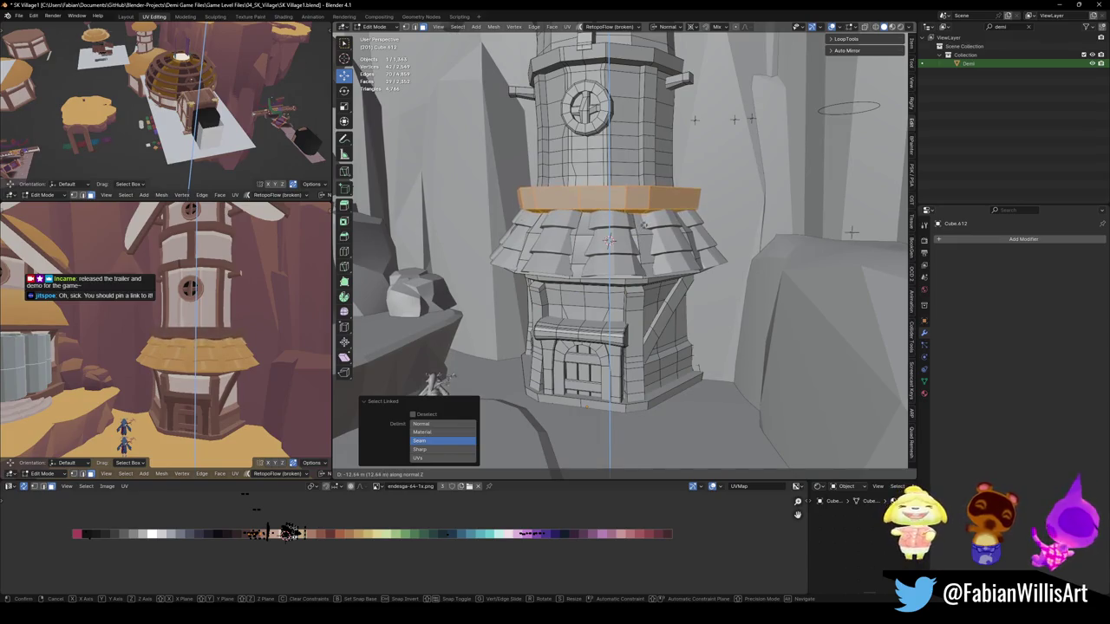
{"action": "left_click", "coordinate": [643, 219]}
Step: Widen the copied band horizontally by 1.107, deselect it, and save the file
{"action": "key", "text": "s"}
{"action": "key", "text": "shift+z"}
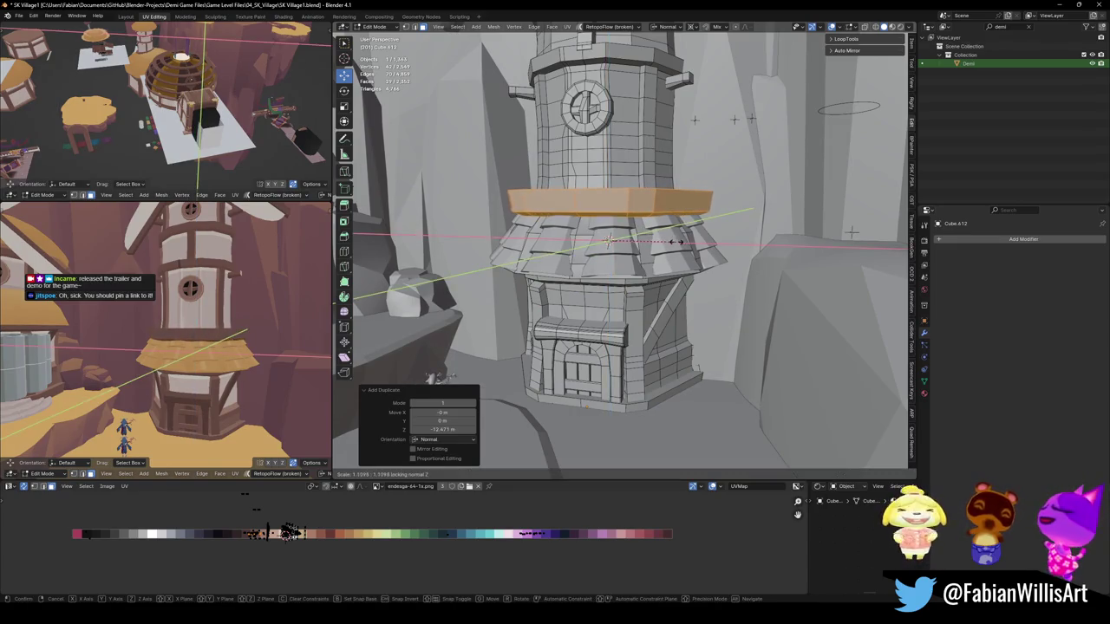
{"action": "left_click", "coordinate": [681, 244]}
{"action": "scroll", "coordinate": [227, 348], "scroll_direction": "up", "scroll_amount": 4}
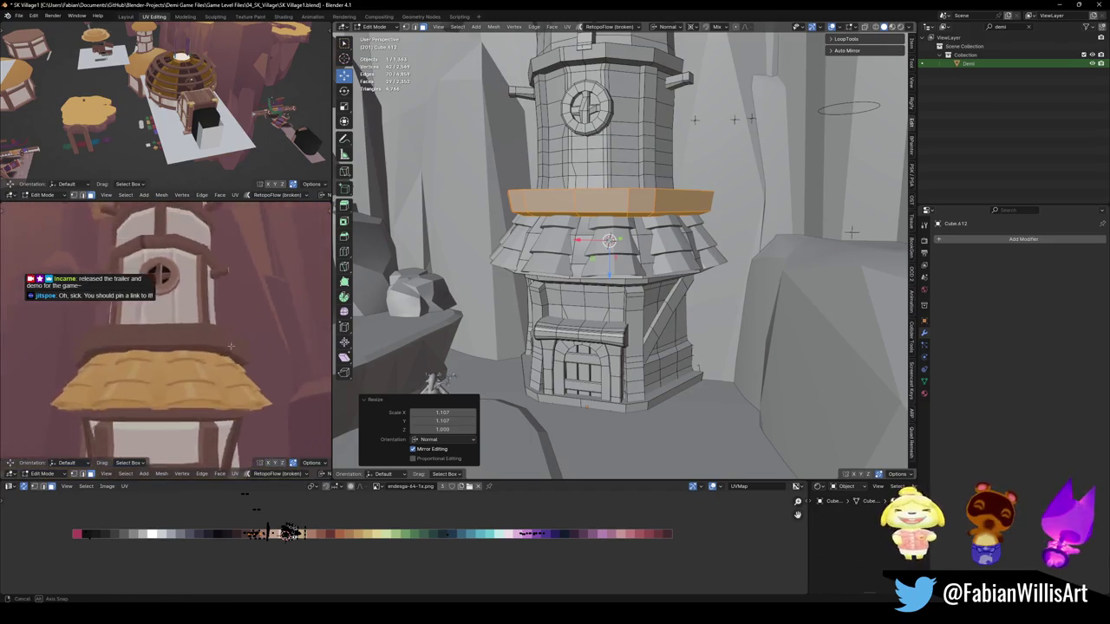
{"action": "scroll", "coordinate": [227, 348], "scroll_direction": "down", "scroll_amount": 2}
{"action": "scroll", "coordinate": [227, 348], "scroll_direction": "down", "scroll_amount": 2}
{"action": "scroll", "coordinate": [225, 348], "scroll_direction": "down", "scroll_amount": 2}
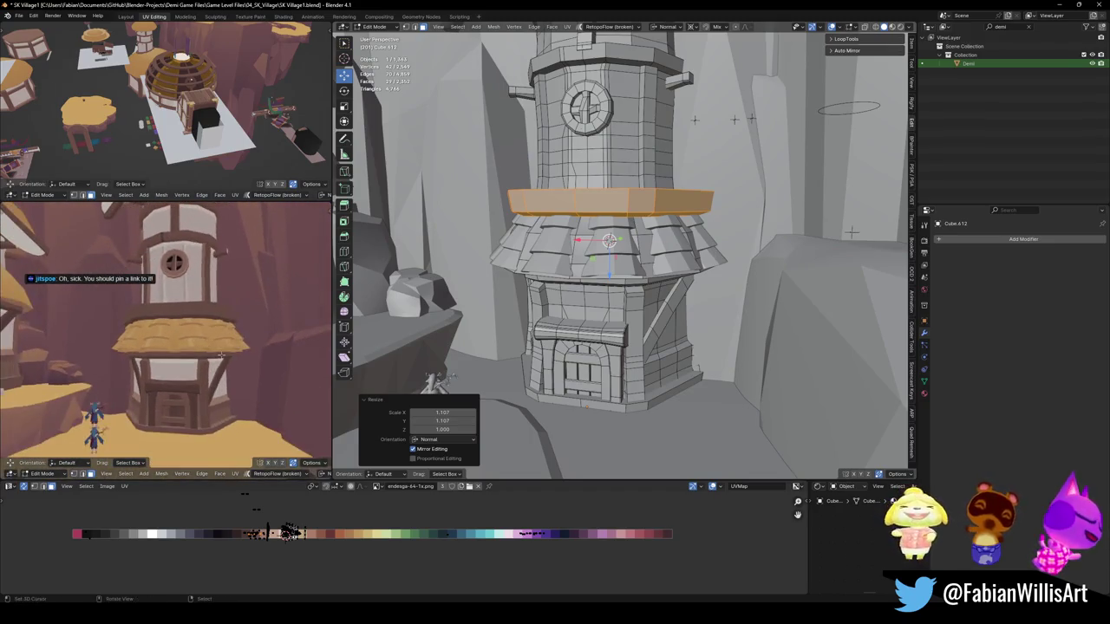
{"action": "key", "text": "alt+a"}
{"action": "scroll", "coordinate": [221, 350], "scroll_direction": "down", "scroll_amount": 3}
{"action": "scroll", "coordinate": [217, 351], "scroll_direction": "down", "scroll_amount": 2}
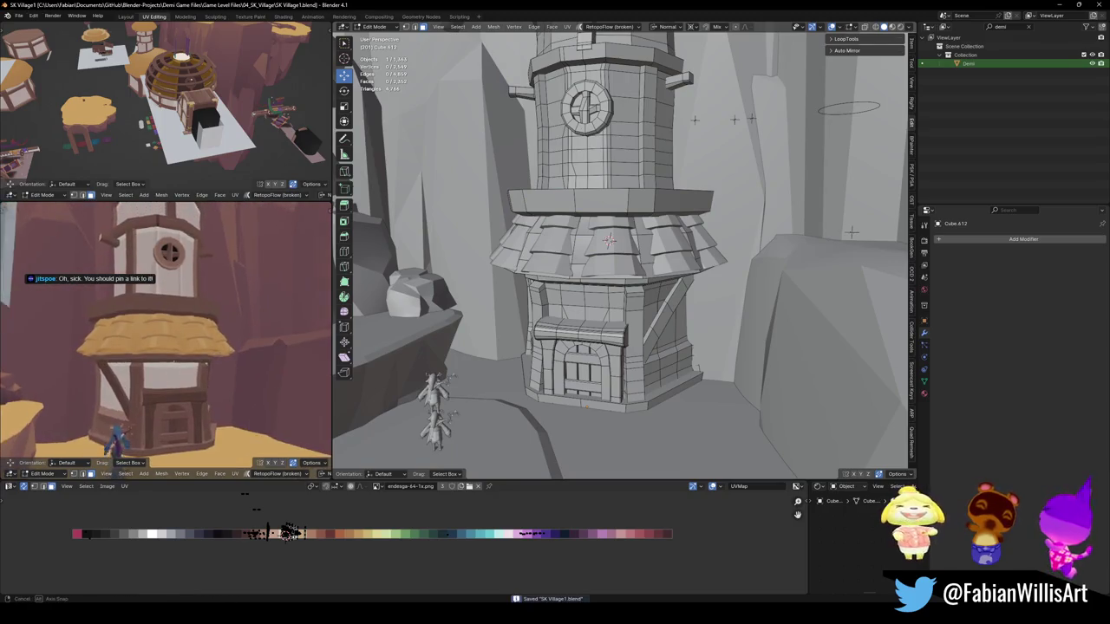
{"action": "key", "text": "ctrl+s"}
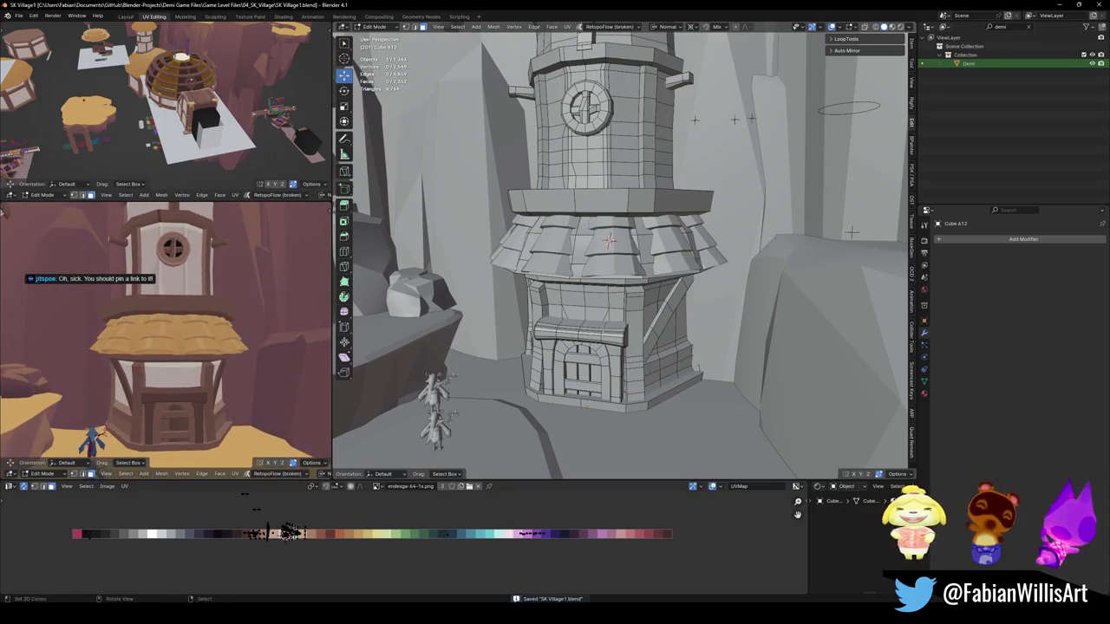
{"action": "scroll", "coordinate": [607, 243], "scroll_direction": "up", "scroll_amount": 1}
{"action": "scroll", "coordinate": [607, 243], "scroll_direction": "up", "scroll_amount": 1}
Step: Hide the tower's original roof planks and switch to the browser showing the YouTube trailer
{"action": "key", "text": "ctrl+z"}
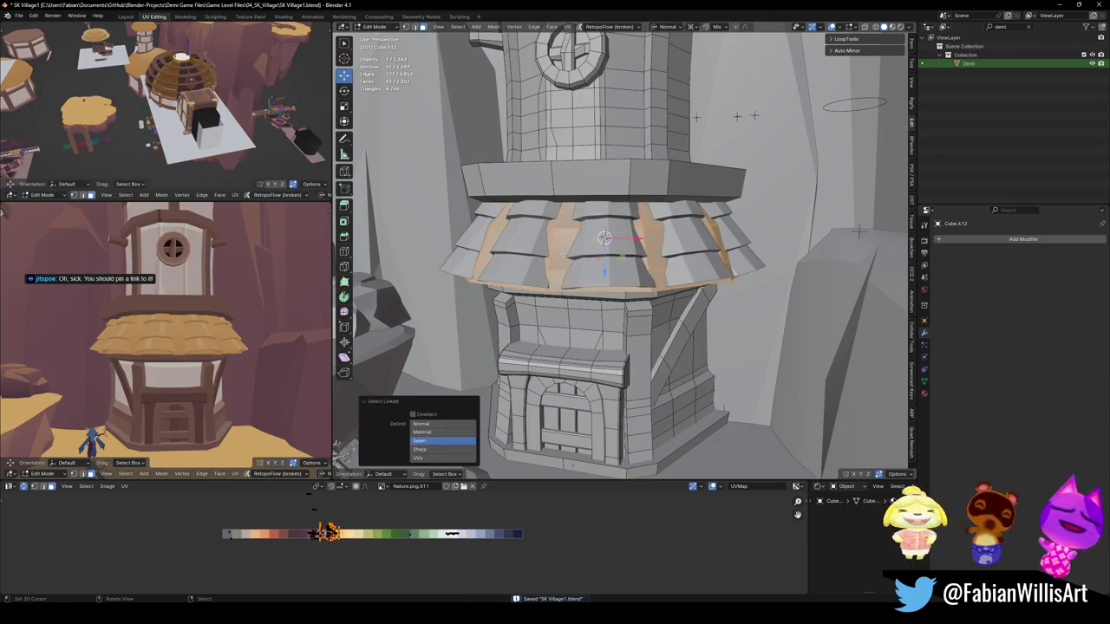
{"action": "key", "text": "h"}
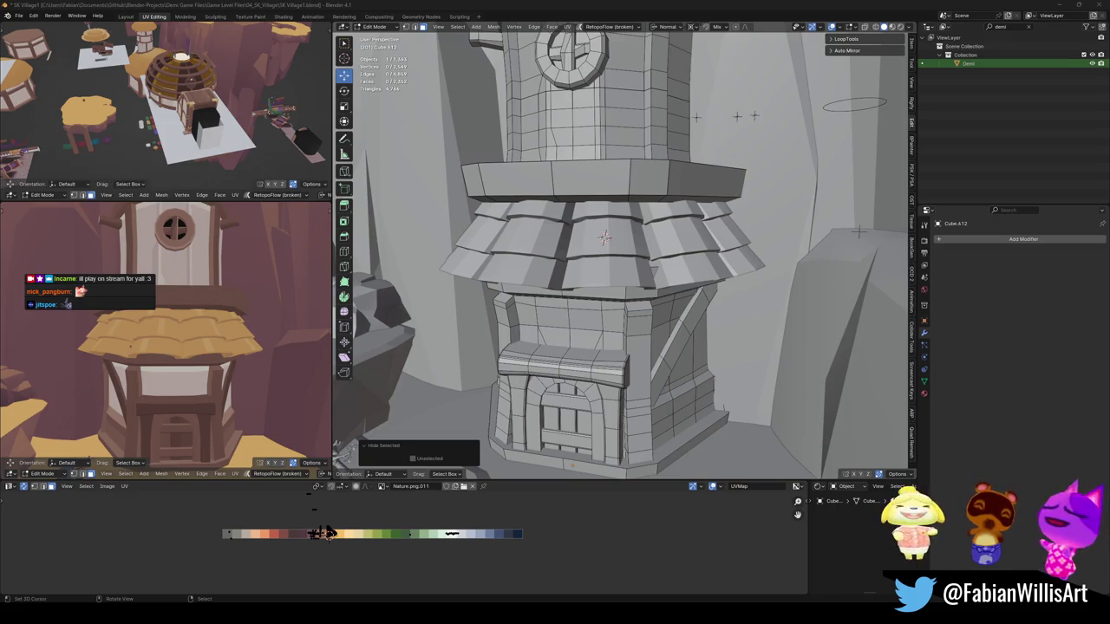
{"action": "key", "text": "alt+Tab"}
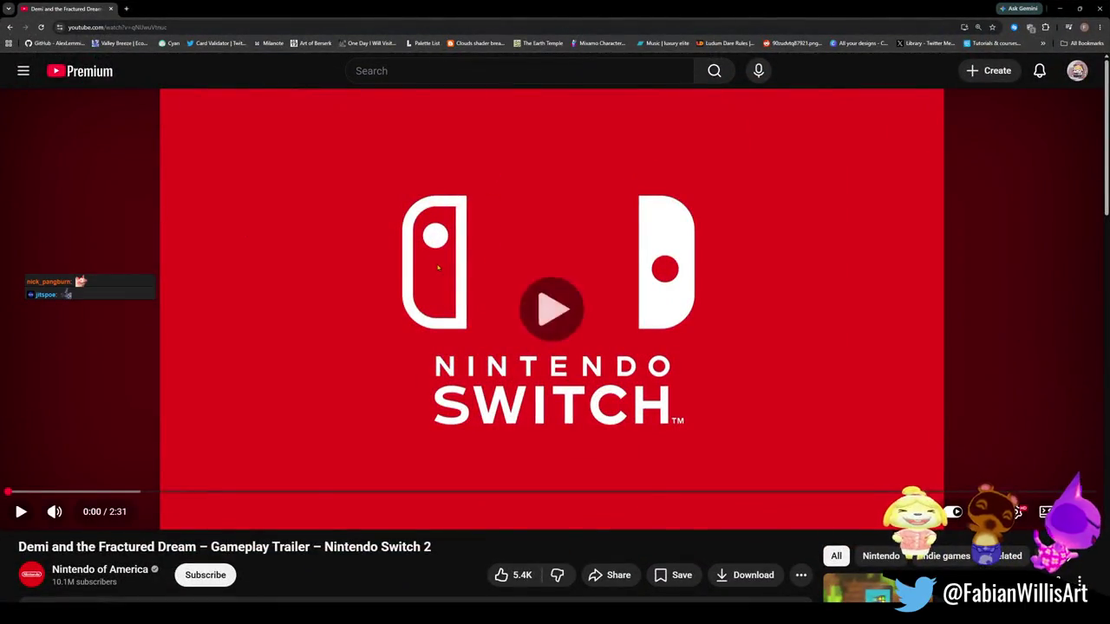
Step: Play the Demi and the Fractured Dream trailer full screen to its February 2027 end card
{"action": "double_click", "coordinate": [551, 309]}
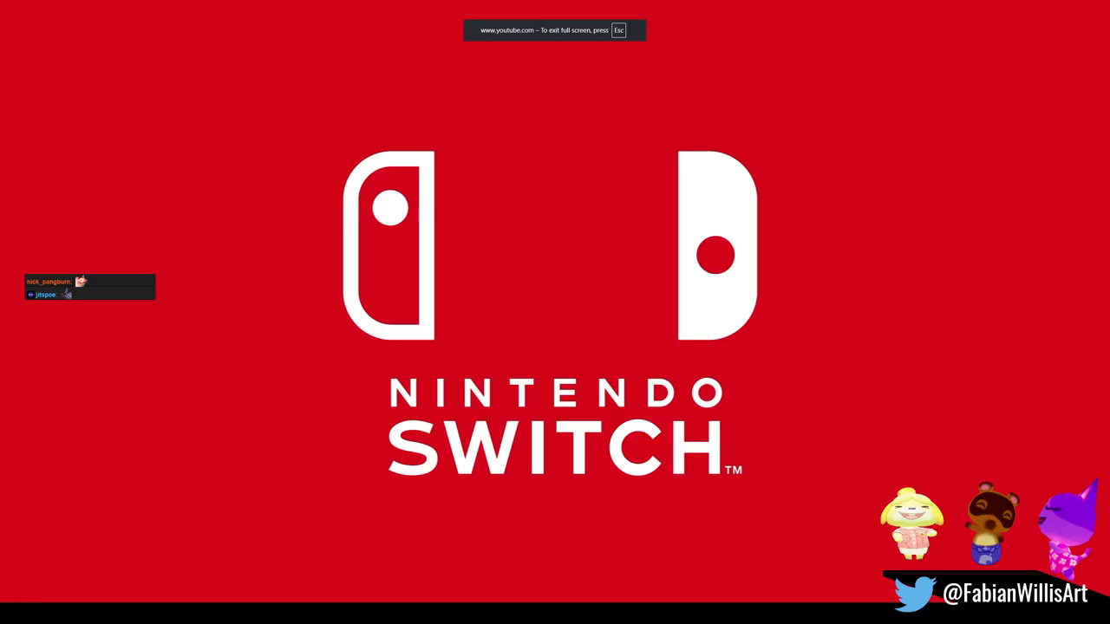
{"action": "left_click", "coordinate": [463, 253]}
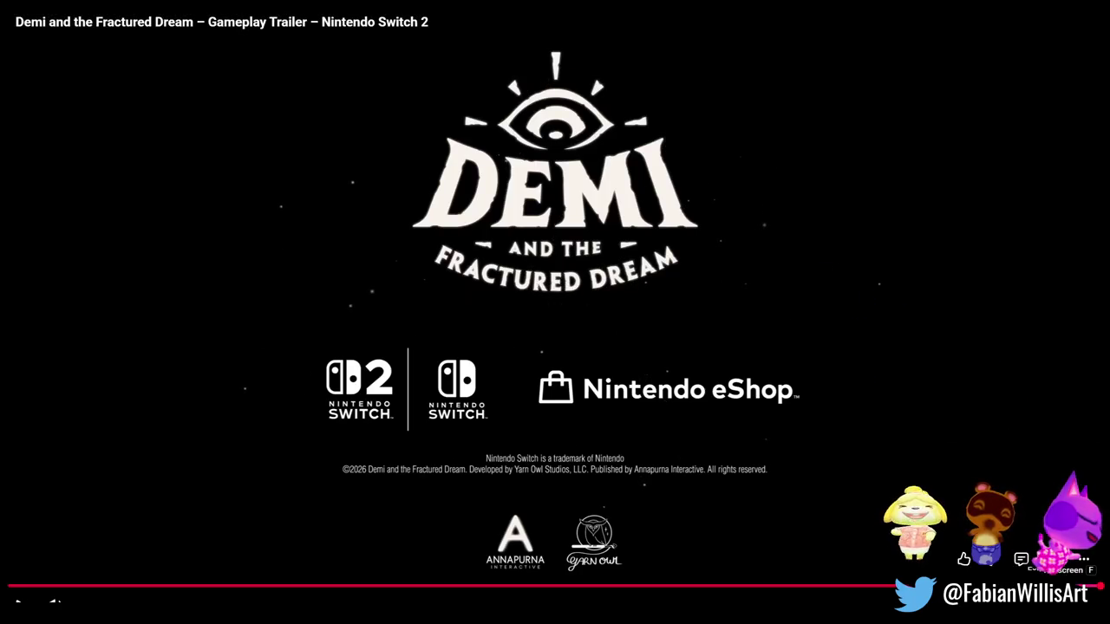
{"action": "left_click", "coordinate": [1082, 605]}
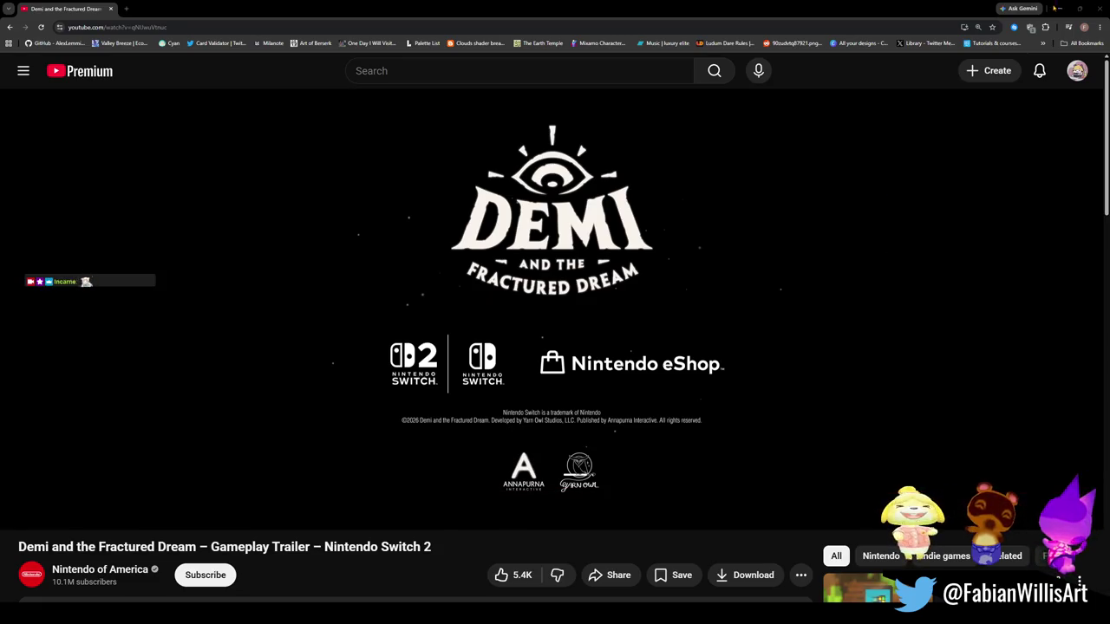
Step: Minimize the browser to bring back the Blender tower scene
{"action": "left_click", "coordinate": [1099, 9]}
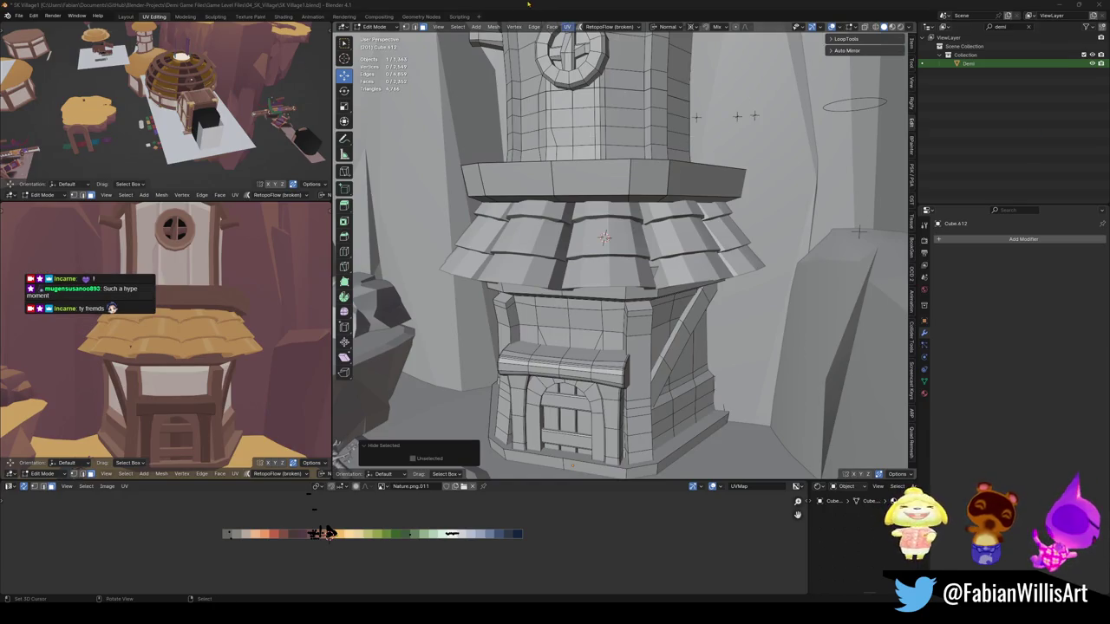
Step: Select the new tiled roof mesh in Edit Mode and save the file
{"action": "key", "text": "Tab"}
{"action": "left_click", "coordinate": [618, 244]}
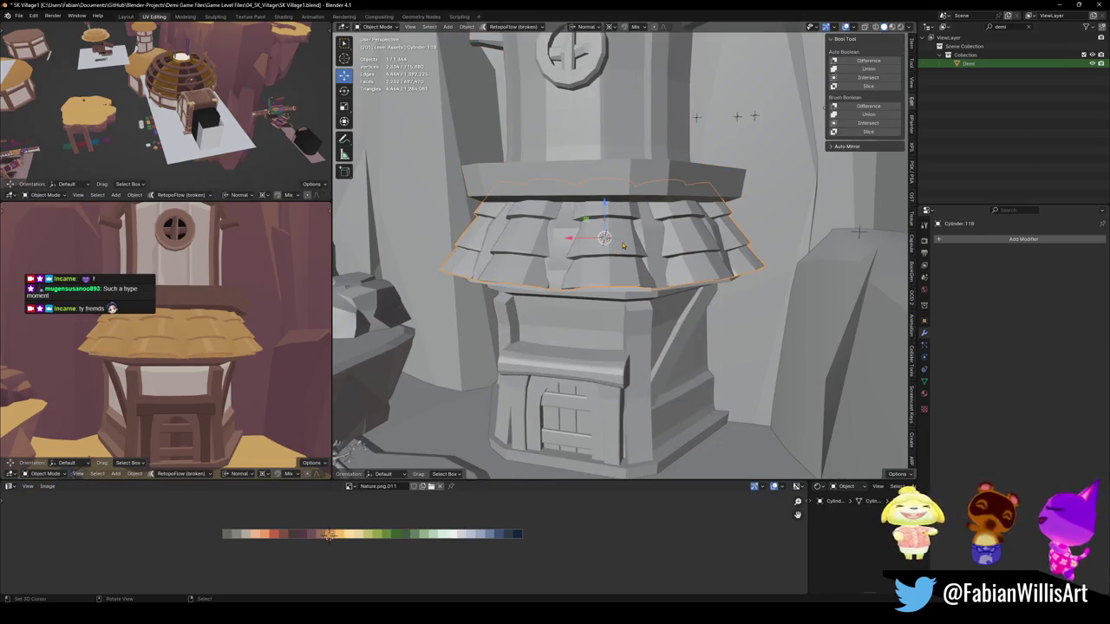
{"action": "scroll", "coordinate": [205, 369], "scroll_direction": "down", "scroll_amount": 2}
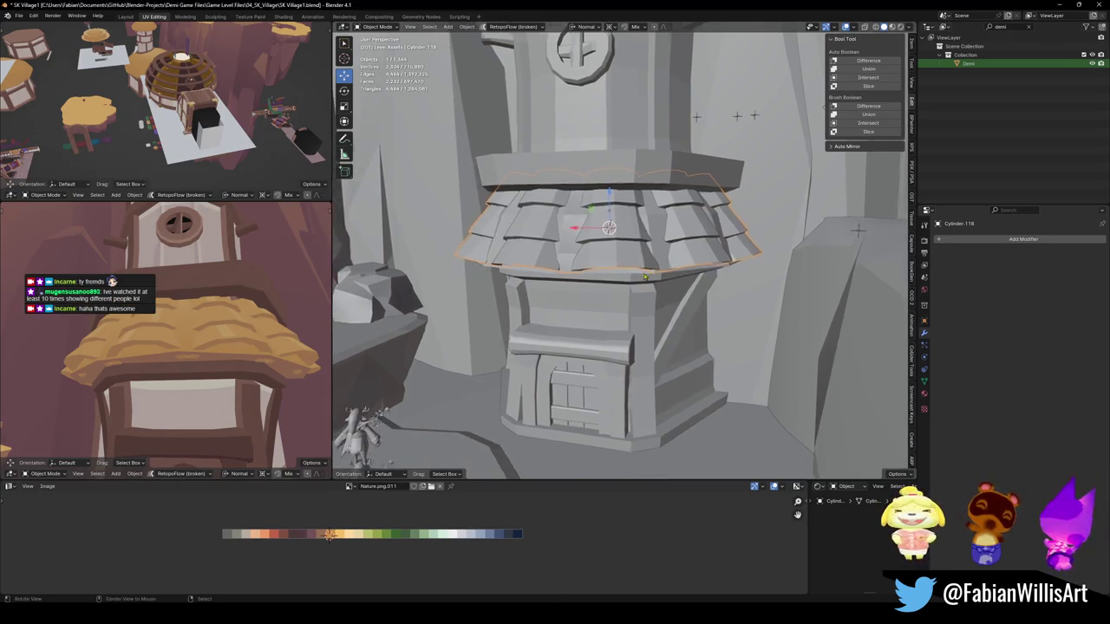
{"action": "scroll", "coordinate": [618, 274], "scroll_direction": "up", "scroll_amount": 3}
{"action": "key", "text": "Tab"}
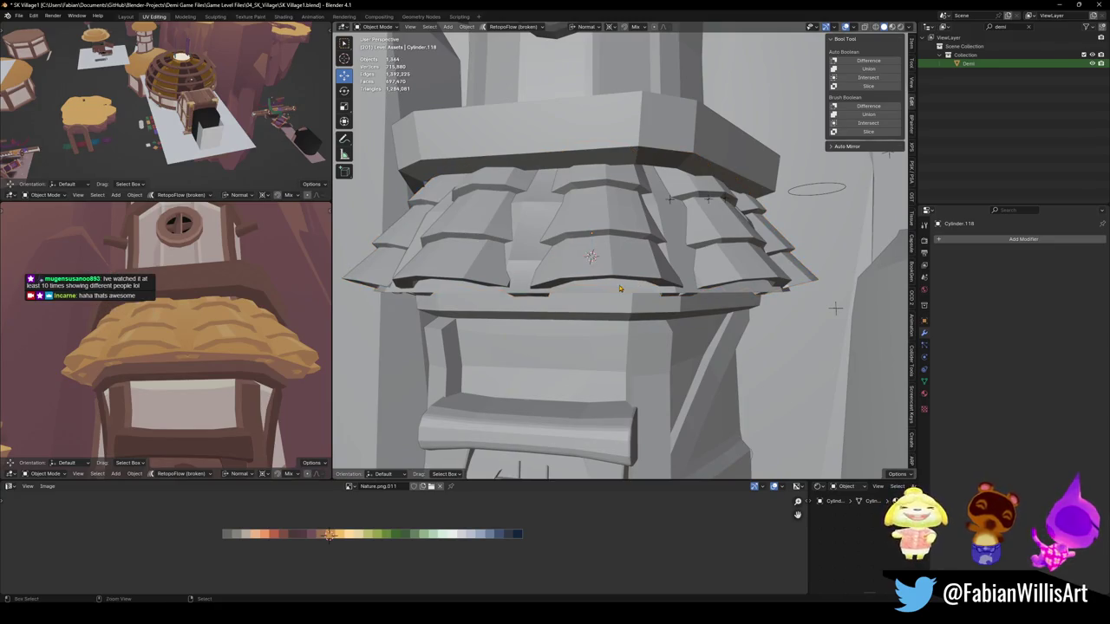
{"action": "key", "text": "ctrl+s"}
{"action": "key", "text": "Tab"}
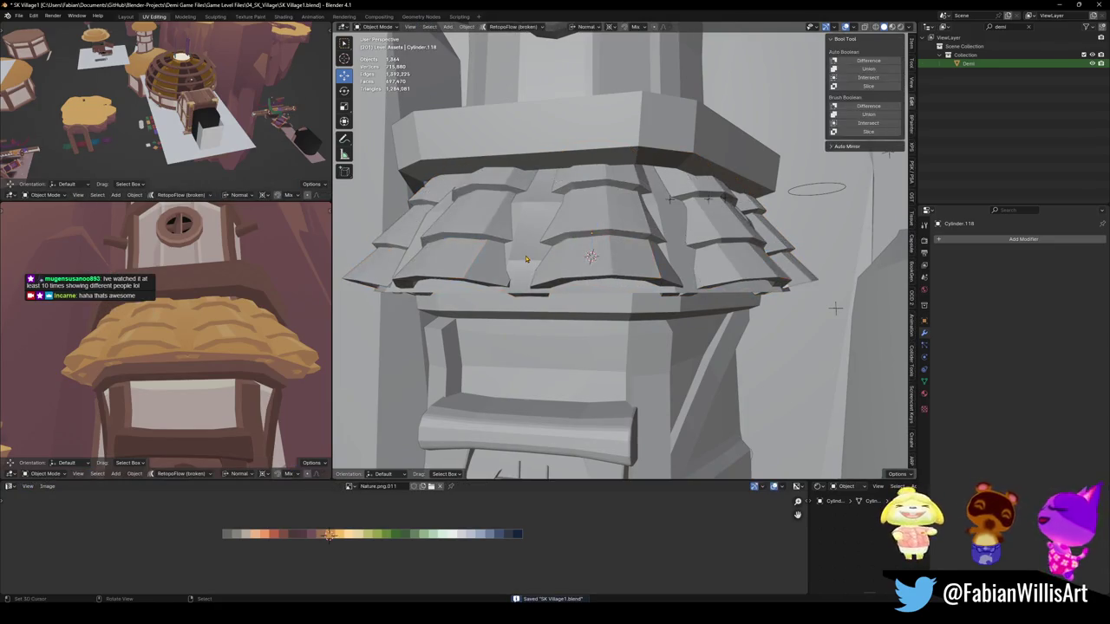
{"action": "left_click", "coordinate": [527, 259]}
{"action": "left_click", "coordinate": [617, 227]}
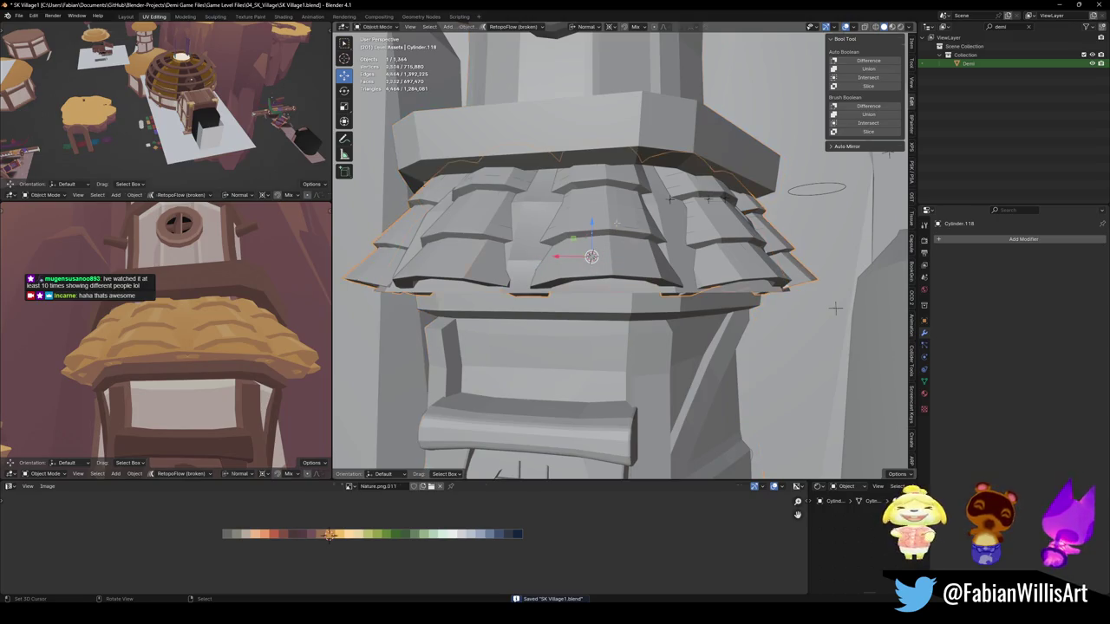
{"action": "key", "text": "Tab"}
Step: Add alternating shingle islands to the selection with Select Linked (Delimit: Seam)
{"action": "key", "text": "l"}
{"action": "key", "text": "l"}
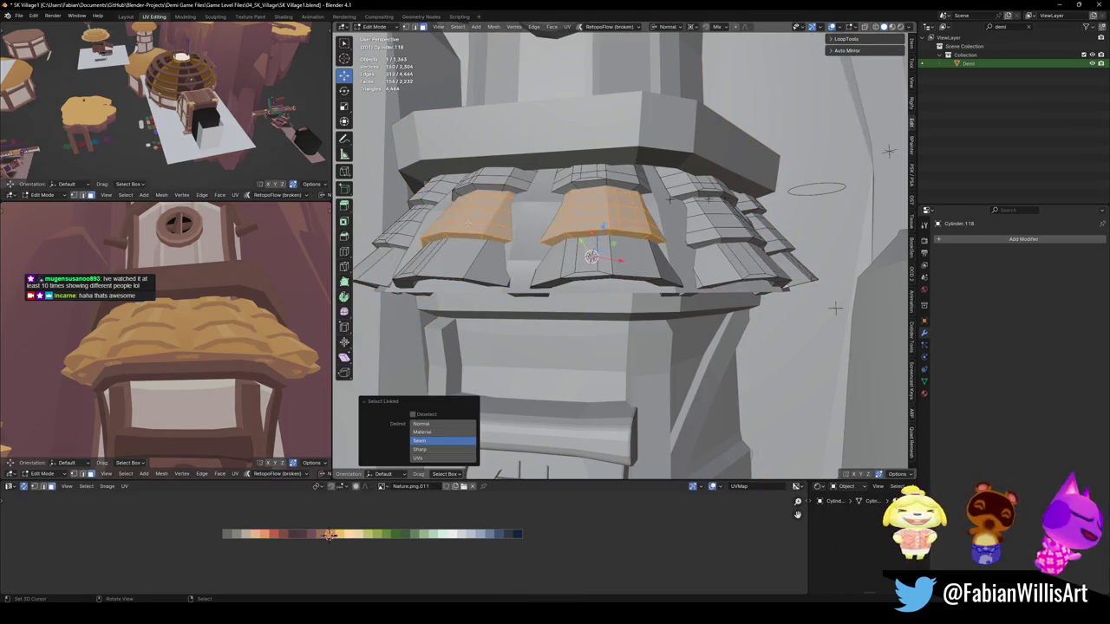
{"action": "middle_click_drag", "start_coordinate": [485, 217], "coordinate": [605, 219]}
{"action": "key", "text": "l"}
{"action": "key", "text": "l"}
{"action": "scroll", "coordinate": [659, 221], "scroll_direction": "down", "scroll_amount": 3}
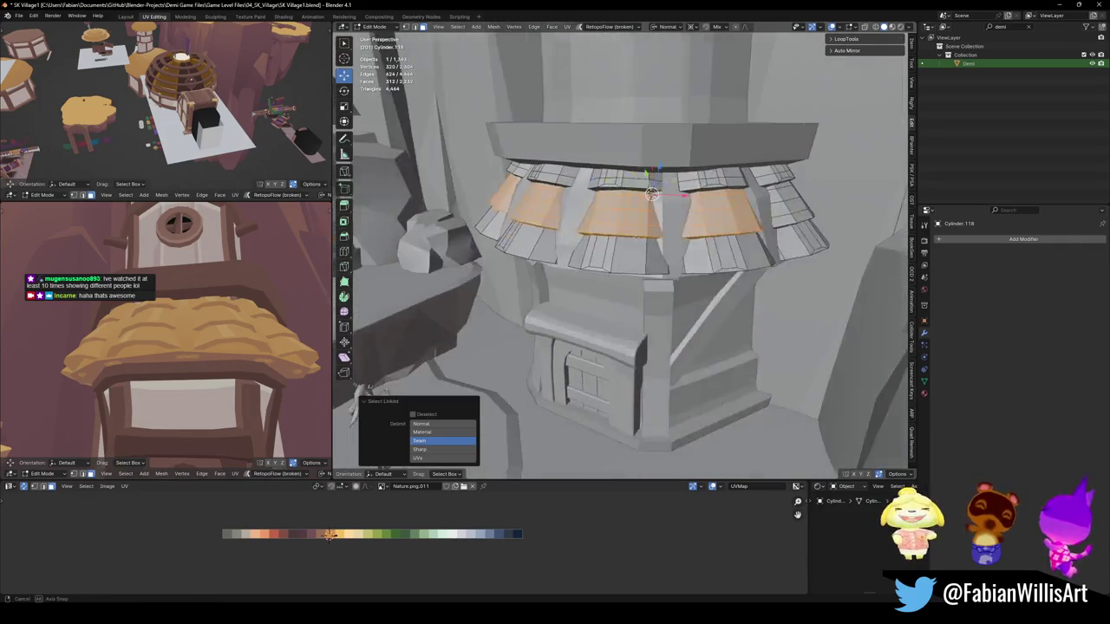
{"action": "scroll", "coordinate": [687, 223], "scroll_direction": "up", "scroll_amount": 3}
{"action": "scroll", "coordinate": [687, 223], "scroll_direction": "down", "scroll_amount": 3}
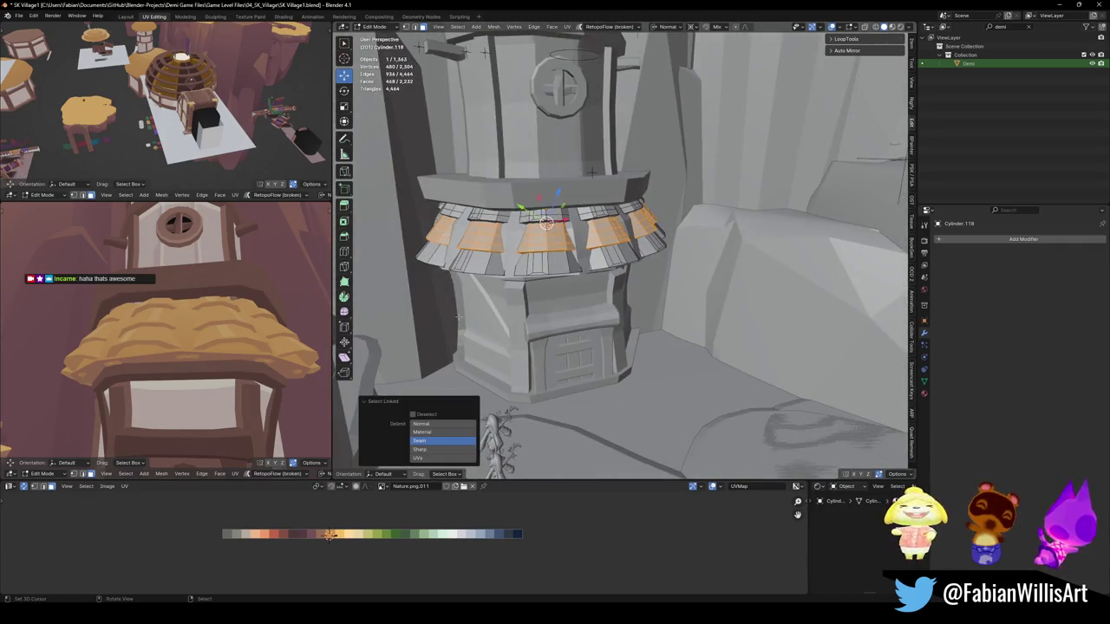
Step: Slide the selected shingles' UVs -0.024 along X for a different orange shade
{"action": "key", "text": "g"}
{"action": "key", "text": "x"}
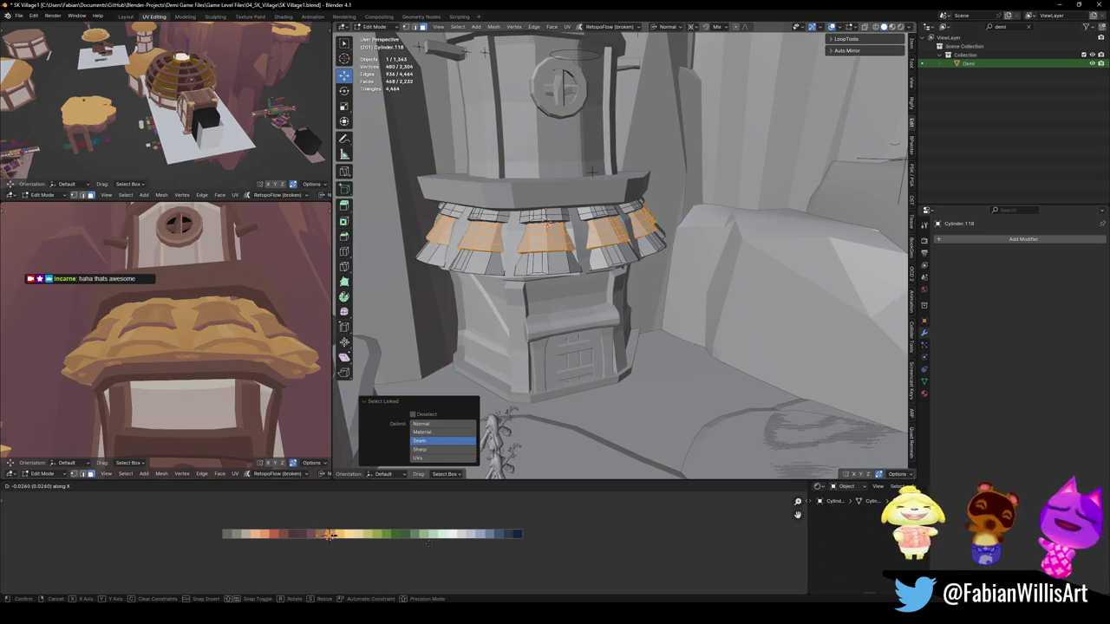
{"action": "left_click", "coordinate": [434, 543]}
{"action": "scroll", "coordinate": [164, 338], "scroll_direction": "down", "scroll_amount": 5}
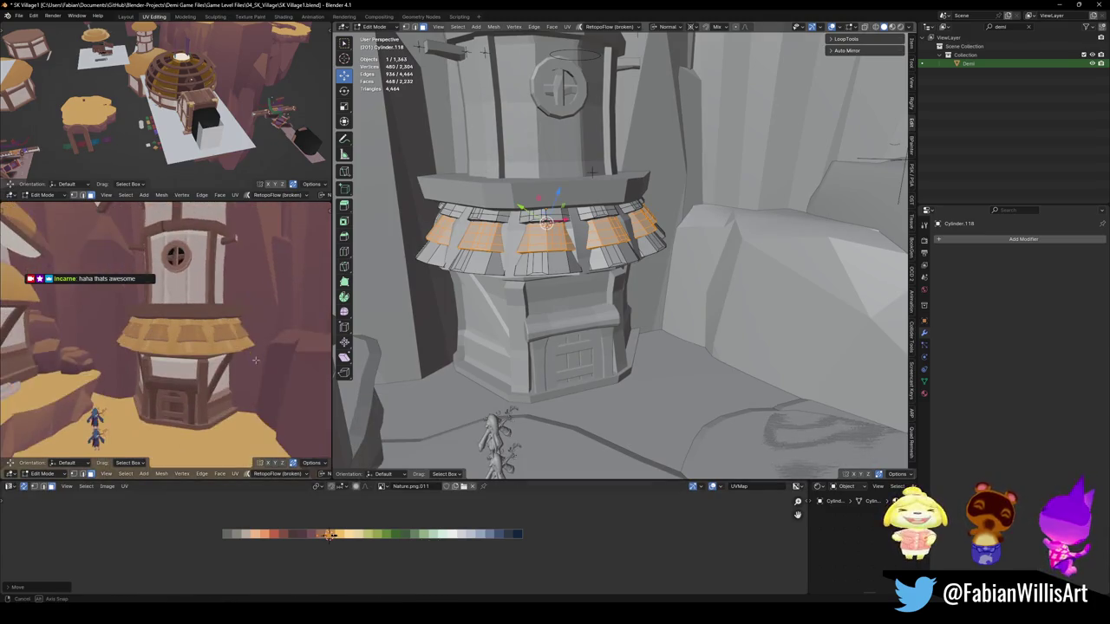
{"action": "key", "text": "g"}
{"action": "key", "text": "x"}
{"action": "left_click", "coordinate": [429, 555]}
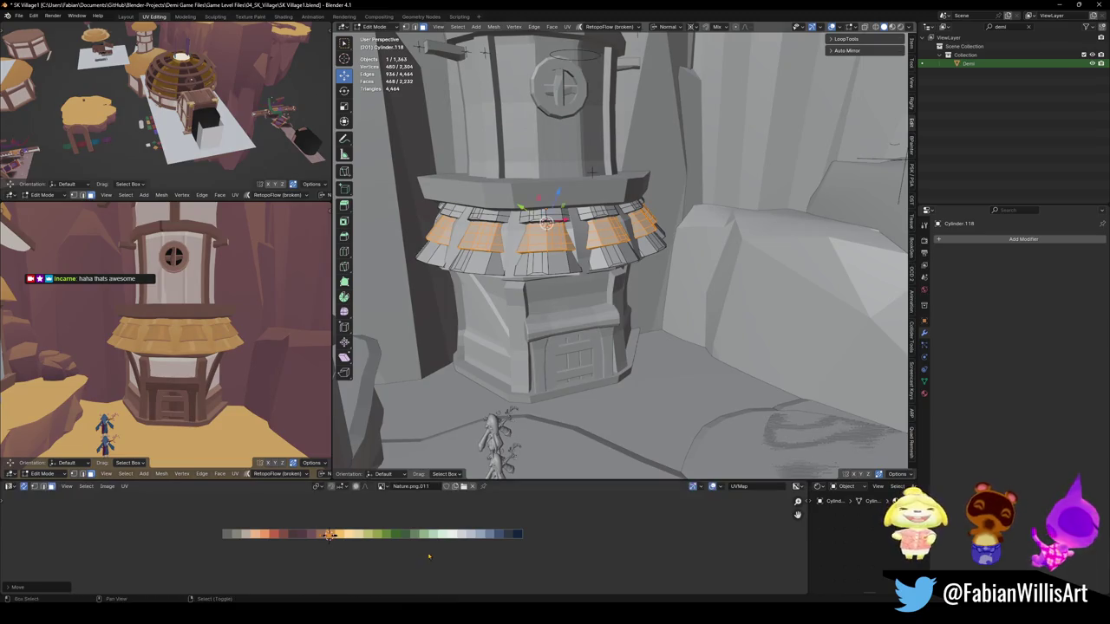
{"action": "key", "text": "Tab"}
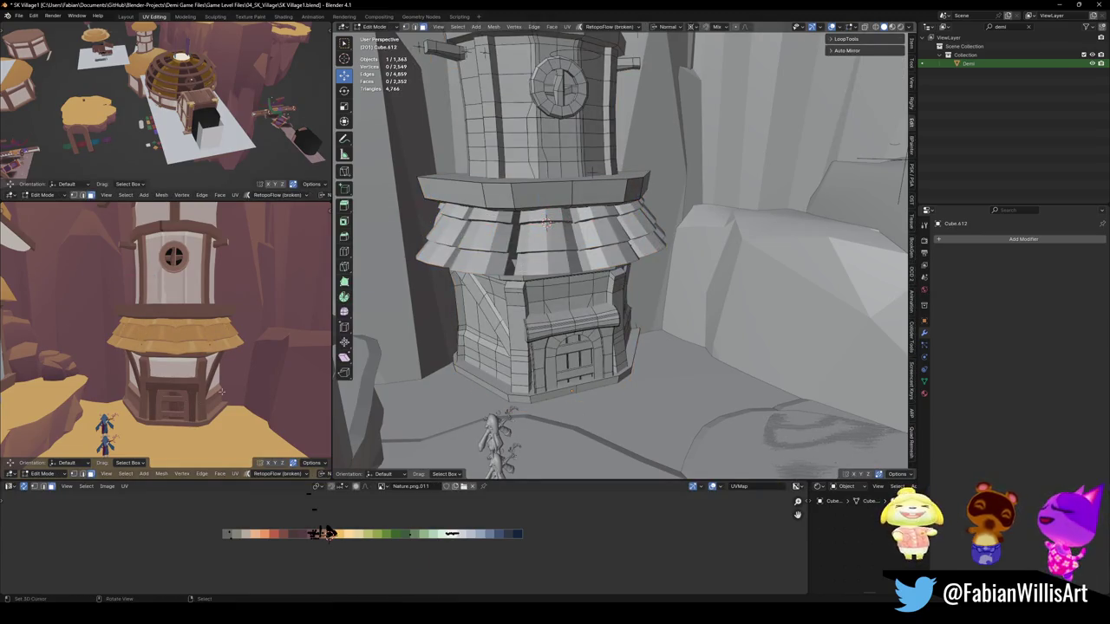
Step: Reveal Cube.412's hidden roof faces and separate them into their own object
{"action": "middle_click_drag", "start_coordinate": [221, 392], "coordinate": [256, 368]}
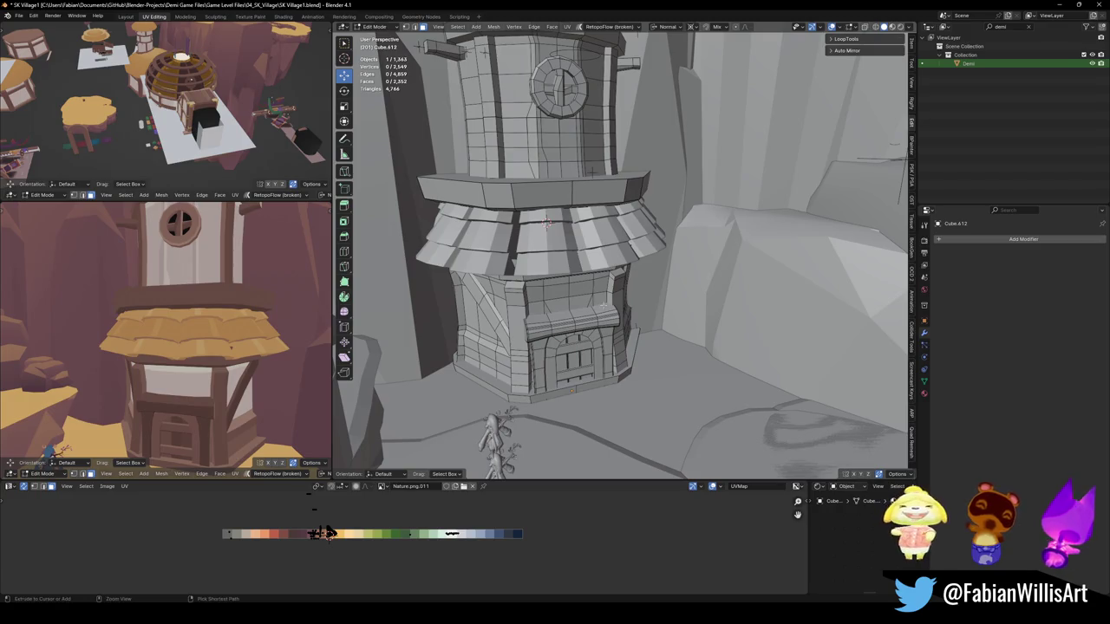
{"action": "key", "text": "Tab"}
{"action": "left_click", "coordinate": [604, 309]}
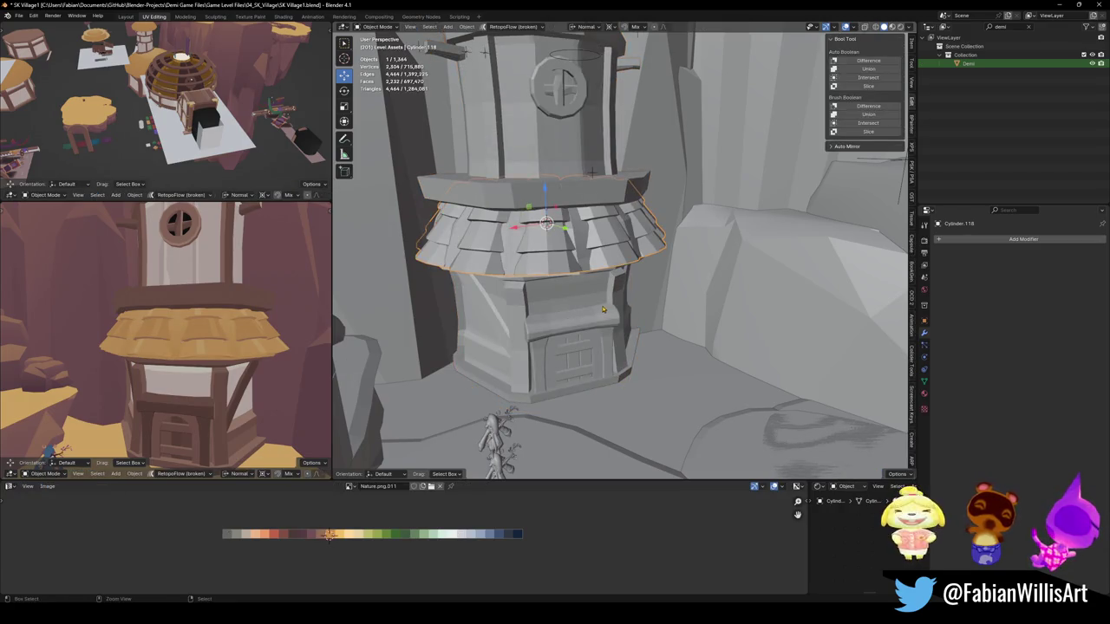
{"action": "left_click", "coordinate": [519, 269]}
{"action": "key", "text": "Tab"}
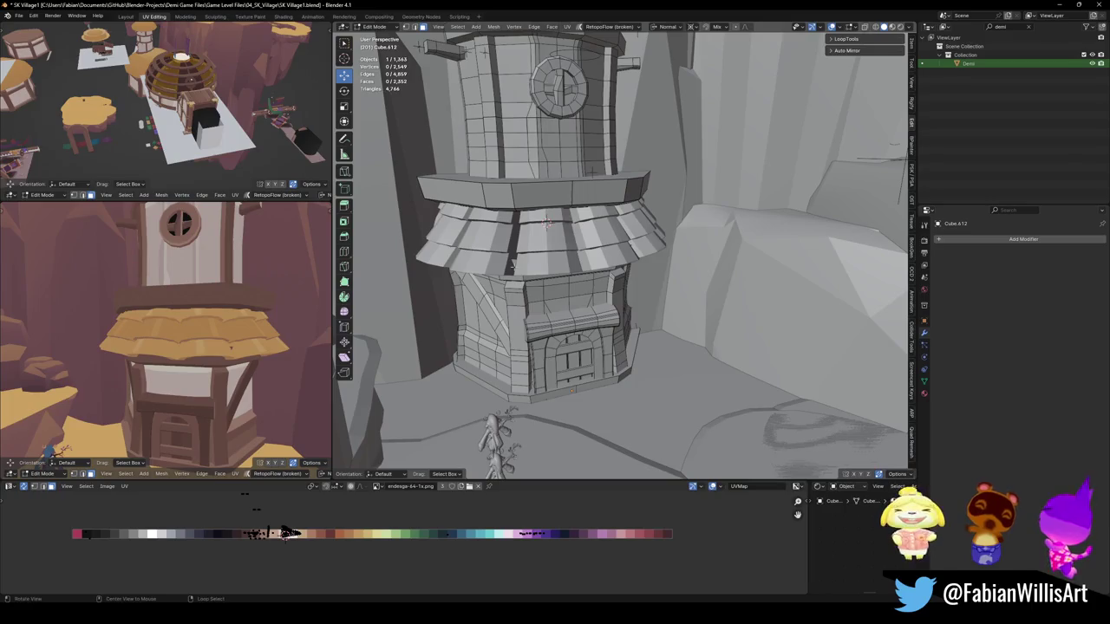
{"action": "key", "text": "alt+h"}
{"action": "key", "text": "p"}
{"action": "left_click", "coordinate": [511, 263]}
{"action": "key", "text": "Tab"}
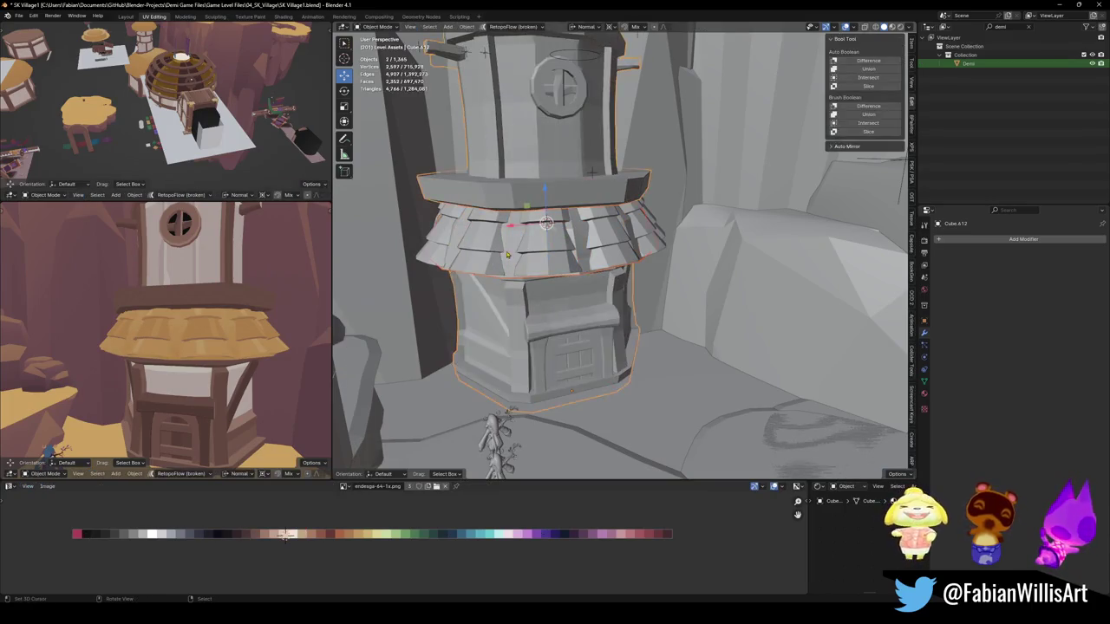
Step: Select the separated roof piece with the tower and check its roof geometry in Edit Mode
{"action": "left_click", "coordinate": [518, 254]}
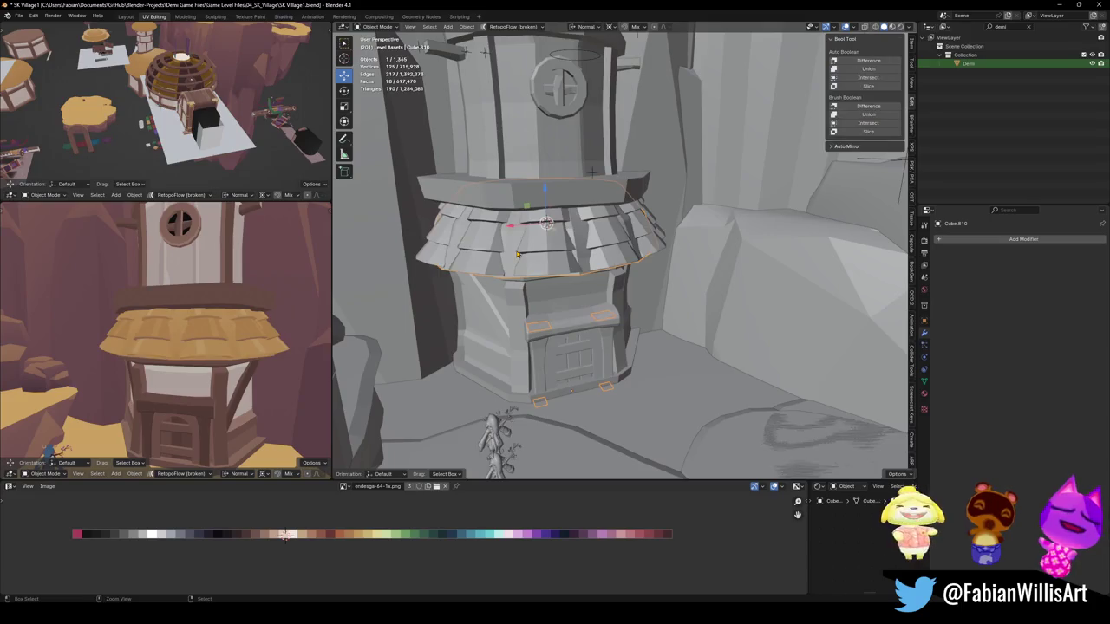
{"action": "key", "text": "ctrl+z"}
{"action": "key", "text": "Tab"}
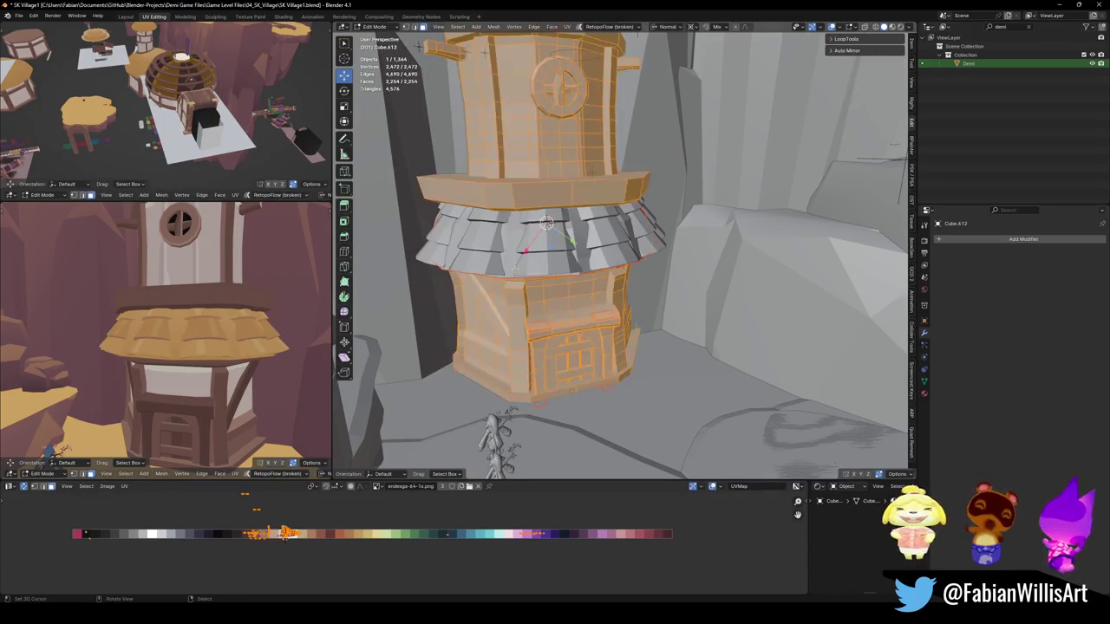
{"action": "key", "text": "alt+a"}
{"action": "key", "text": "l"}
{"action": "key", "text": "alt+a"}
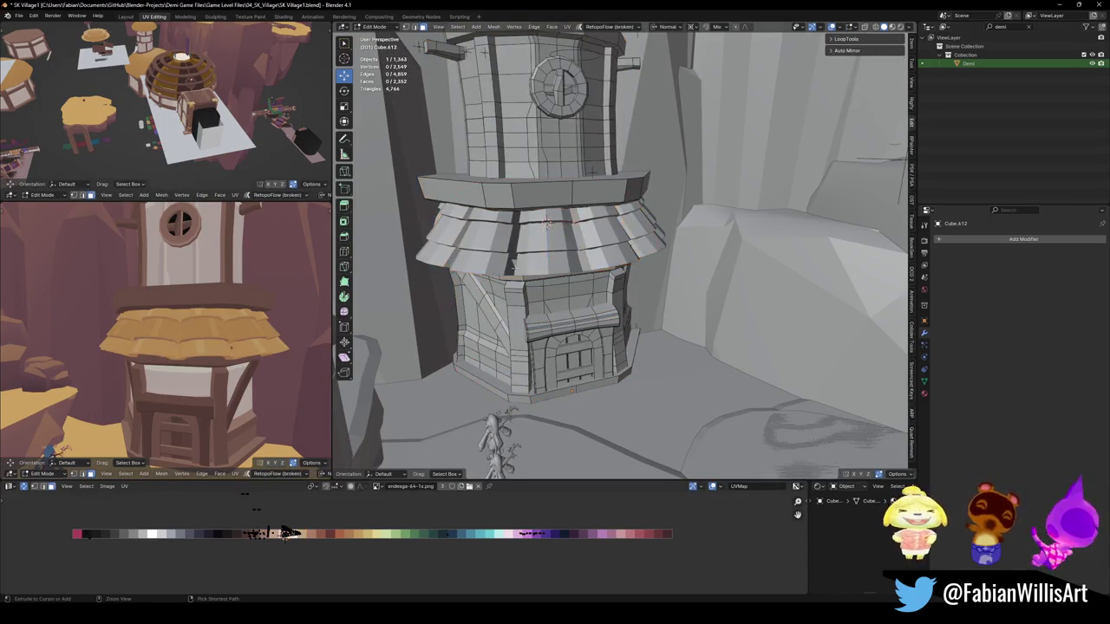
{"action": "key", "text": "l"}
{"action": "key", "text": "alt+a"}
{"action": "key", "text": "l"}
{"action": "key", "text": "alt+a"}
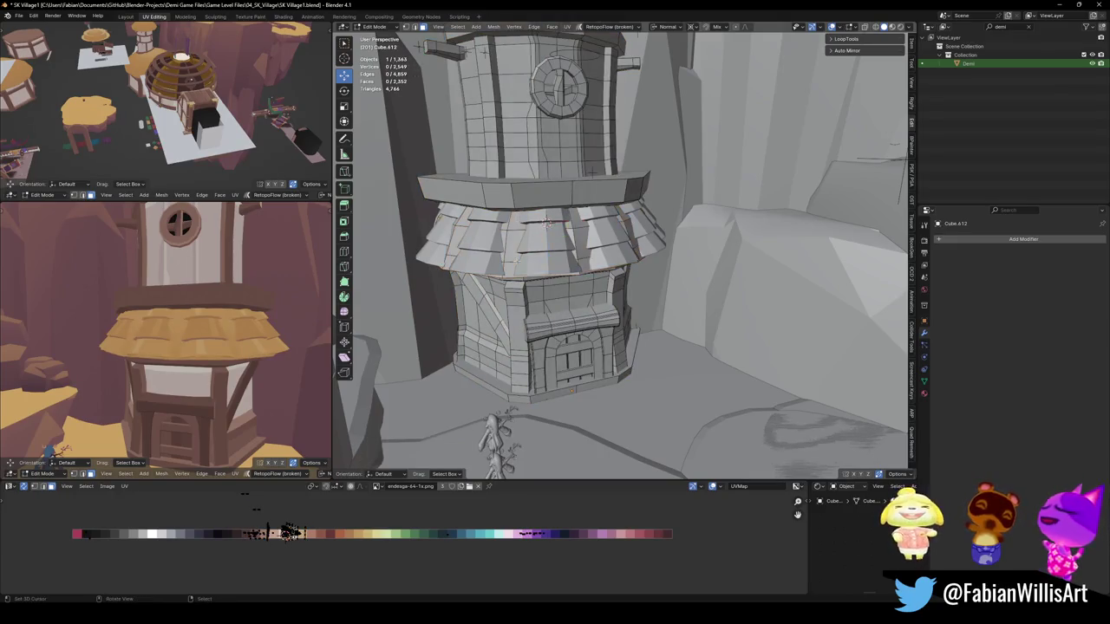
{"action": "key", "text": "l"}
{"action": "key", "text": "alt+a"}
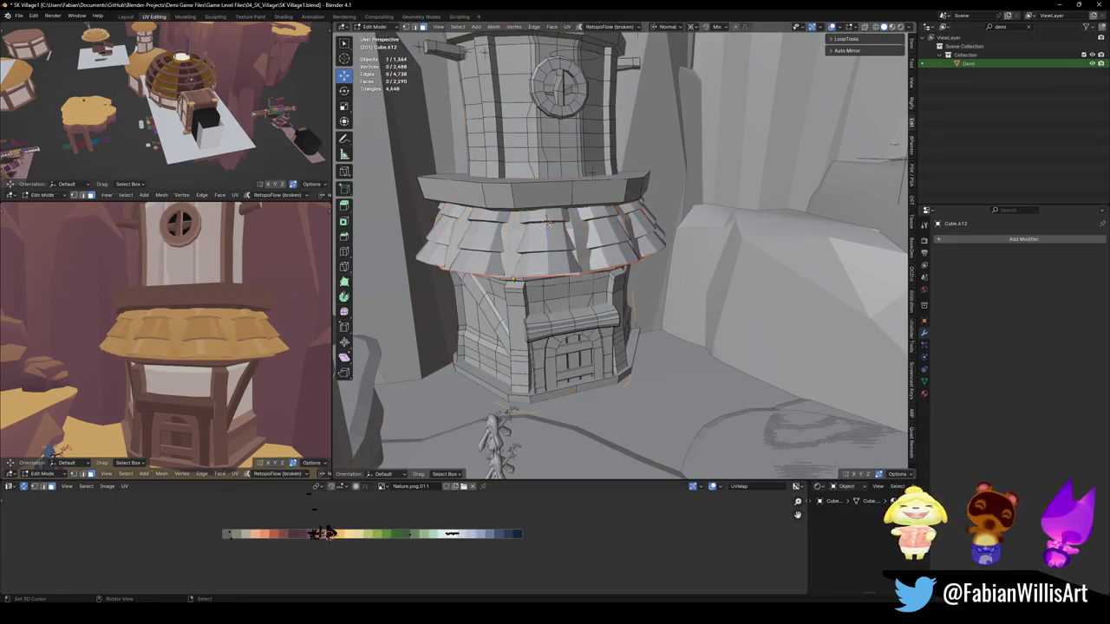
{"action": "key", "text": "Tab"}
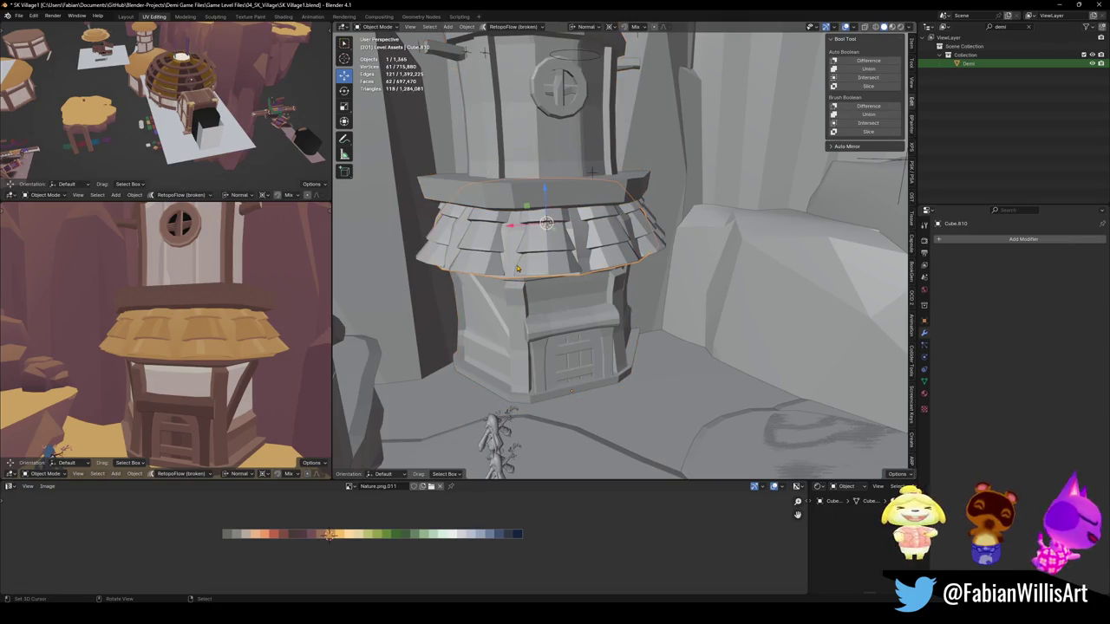
Step: Select the tiled cylinder roof and save the blend file
{"action": "left_click", "coordinate": [518, 269]}
{"action": "key", "text": "ctrl+s"}
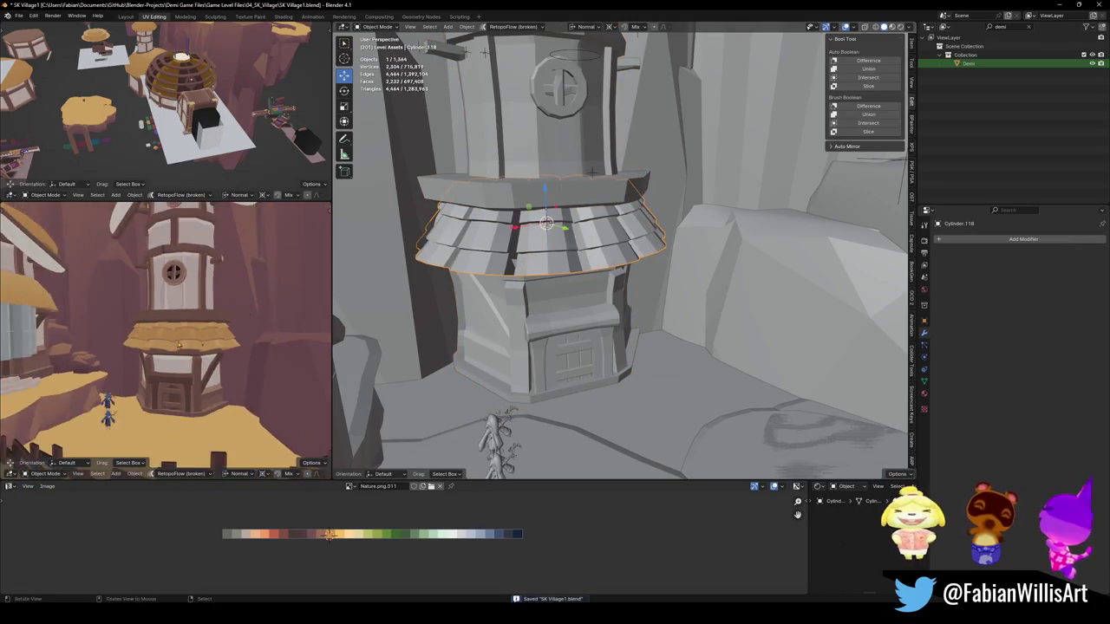
{"action": "mouse_move", "coordinate": [314, 296]}
{"action": "middle_mouse_down"}
{"action": "mouse_move", "coordinate": [279, 336]}
{"action": "mouse_move", "coordinate": [228, 339]}
{"action": "middle_mouse_up"}
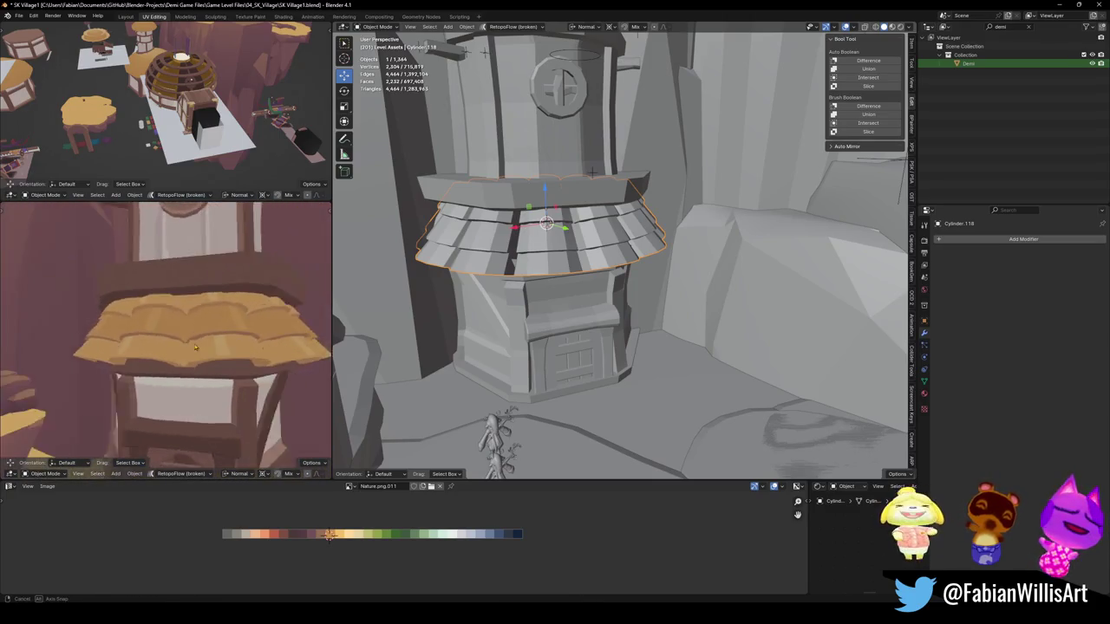
{"action": "scroll", "coordinate": [252, 321], "scroll_direction": "up", "scroll_amount": 4}
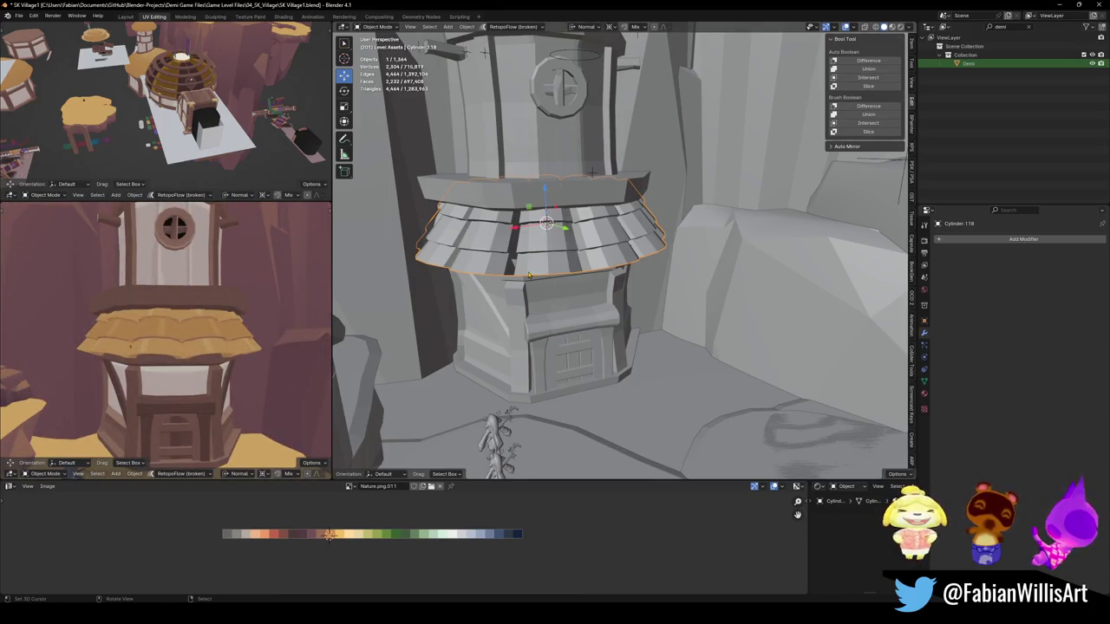
{"action": "middle_click_drag", "start_coordinate": [320, 286], "coordinate": [278, 347]}
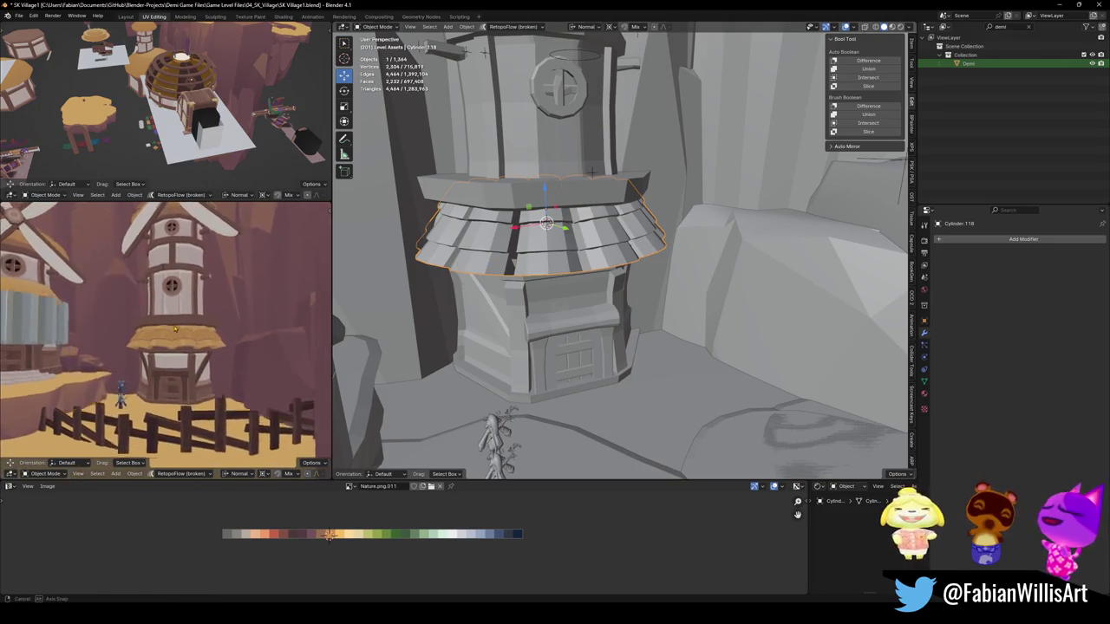
Step: Scale all of Cylinder.118's roof UVs by 1.1507 to span more orange shades
{"action": "key", "text": "Tab"}
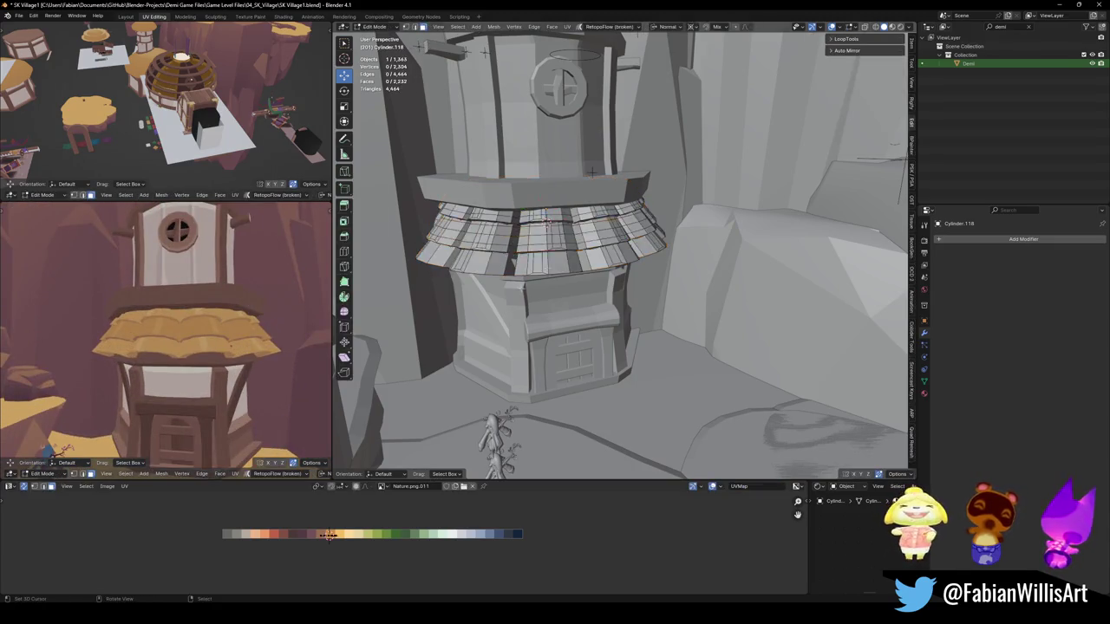
{"action": "key", "text": "a"}
{"action": "key", "text": "s"}
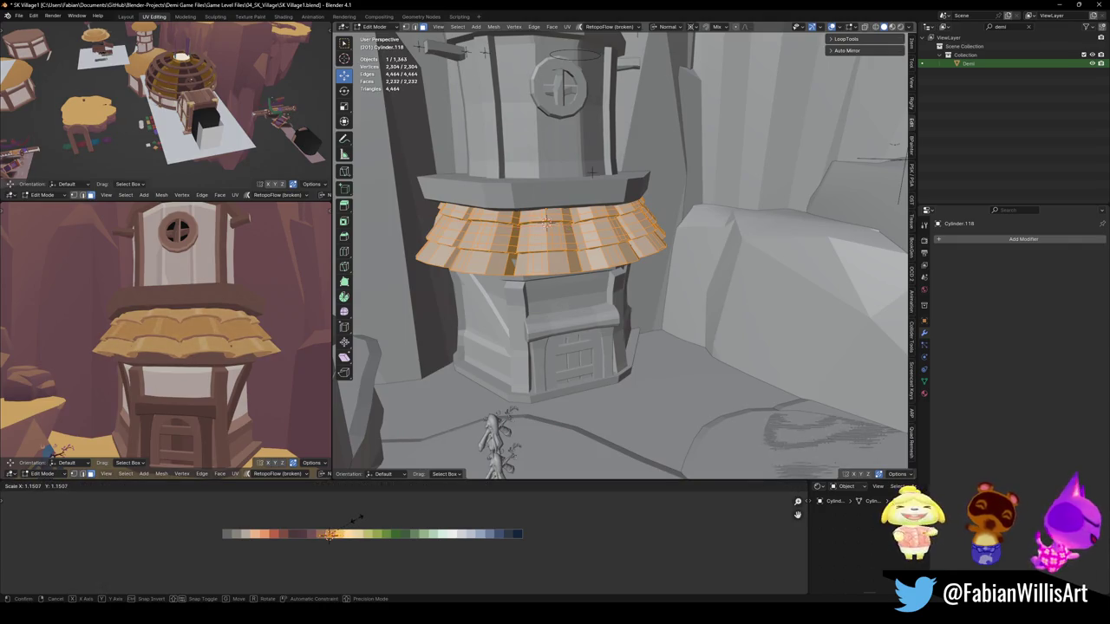
{"action": "left_click", "coordinate": [366, 518]}
{"action": "middle_click_drag", "start_coordinate": [260, 365], "coordinate": [221, 351]}
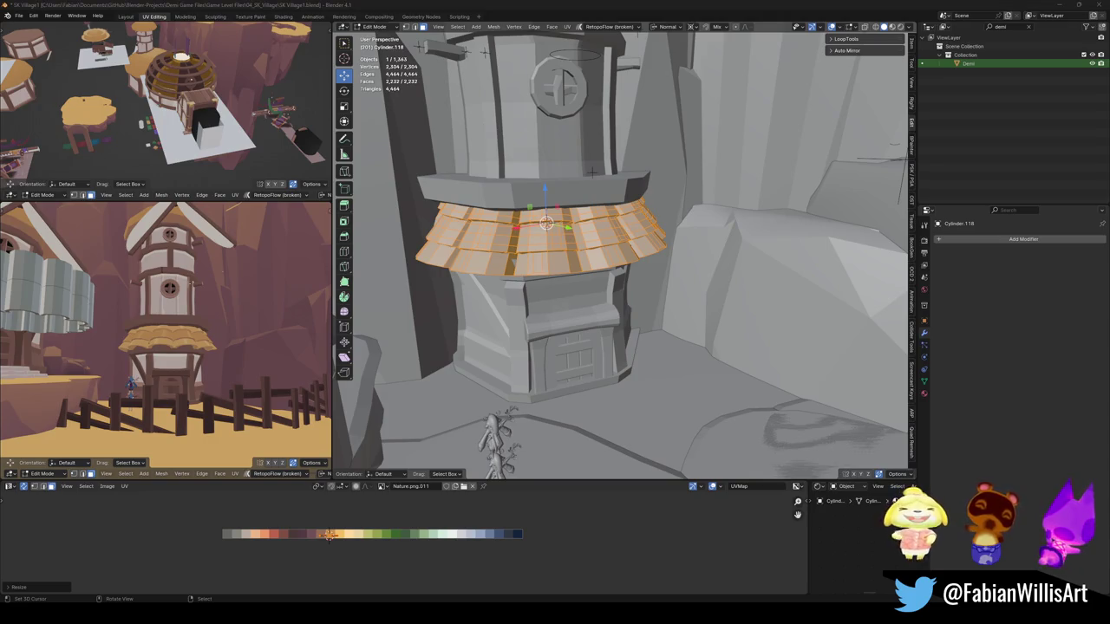
{"action": "middle_click_drag", "start_coordinate": [199, 329], "coordinate": [228, 308]}
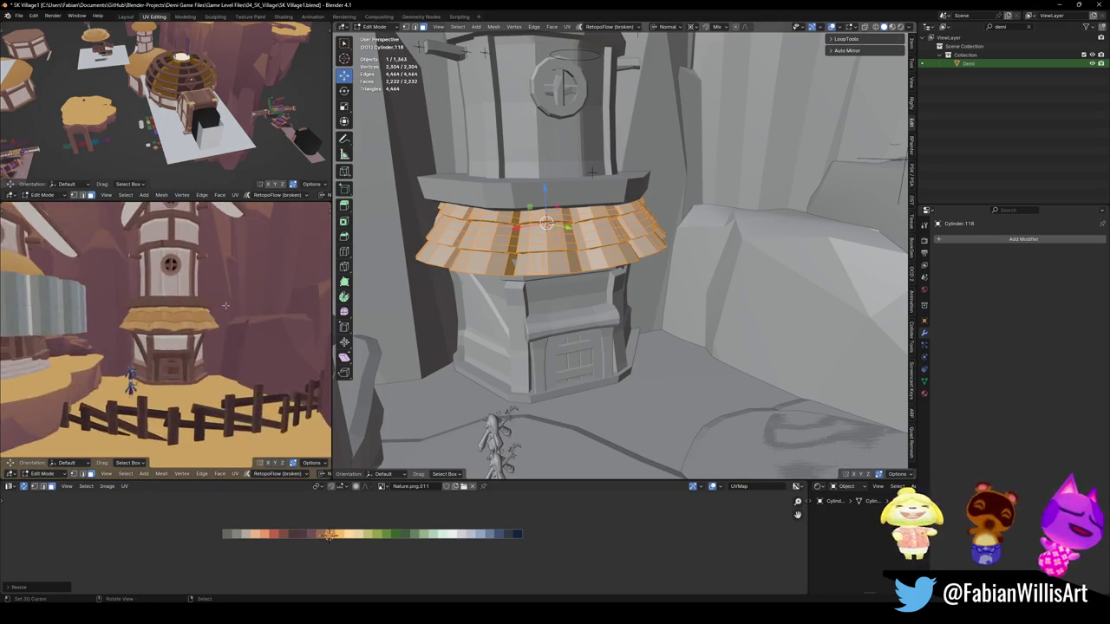
{"action": "scroll", "coordinate": [228, 309], "scroll_direction": "up", "scroll_amount": 3}
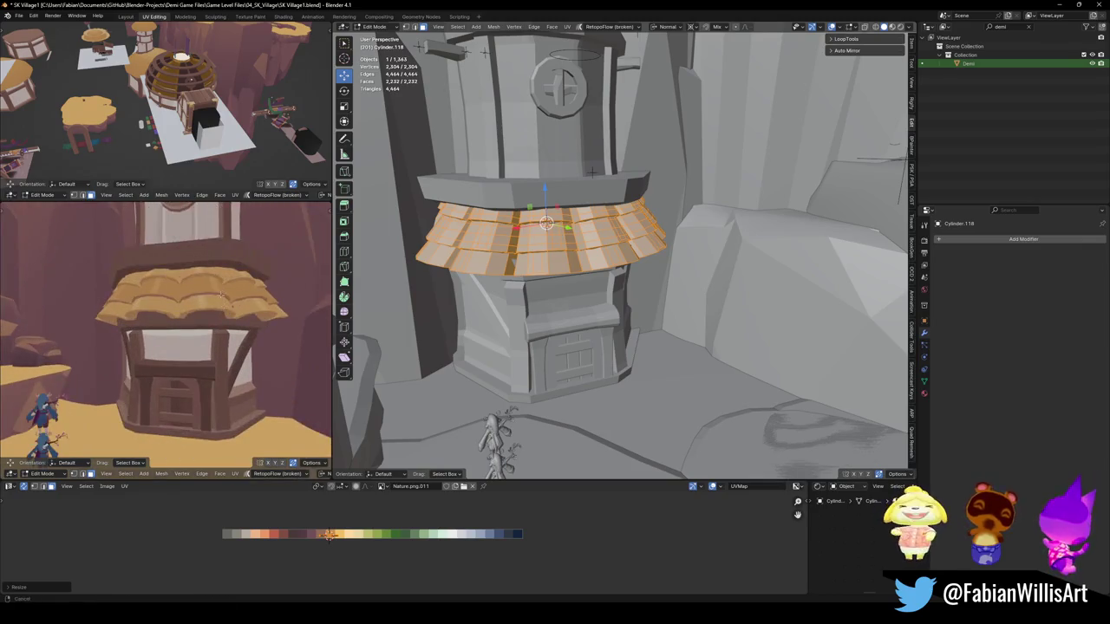
{"action": "middle_click_drag", "start_coordinate": [546, 260], "coordinate": [628, 271]}
Step: Select the tower body and enter its Edit Mode
{"action": "key", "text": "Tab"}
{"action": "left_click", "coordinate": [573, 263]}
{"action": "key", "text": "Tab"}
{"action": "scroll", "coordinate": [573, 262], "scroll_direction": "up", "scroll_amount": 4}
Step: Slide the ledge trim's face loop along X
{"action": "left_click", "coordinate": [629, 271], "text": "alt"}
{"action": "scroll", "coordinate": [173, 329], "scroll_direction": "up", "scroll_amount": 4}
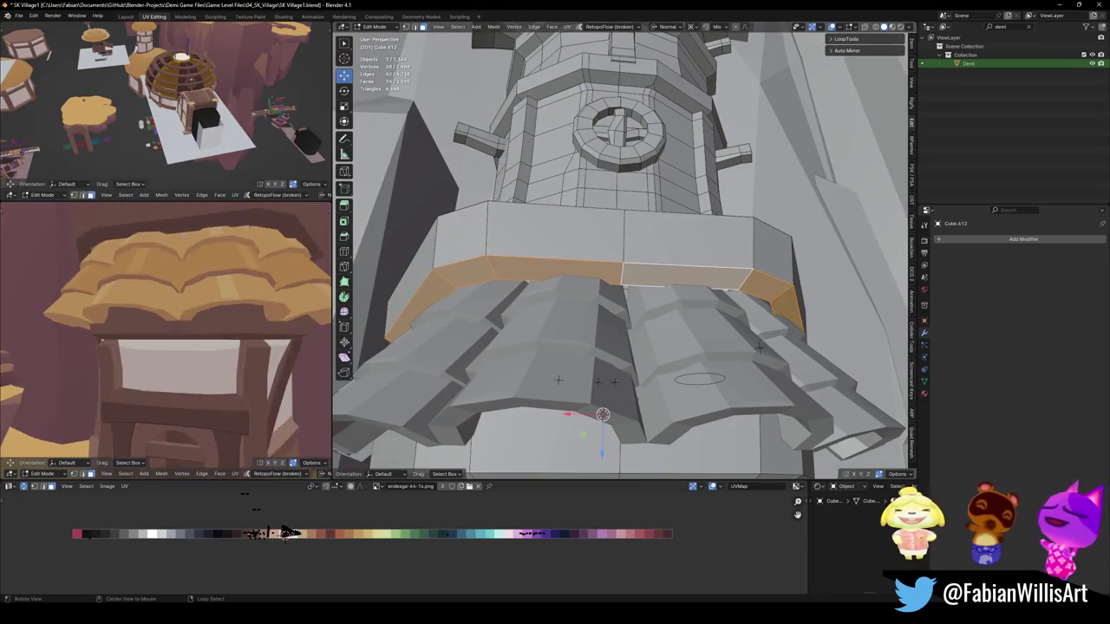
{"action": "key", "text": "g"}
{"action": "key", "text": "x"}
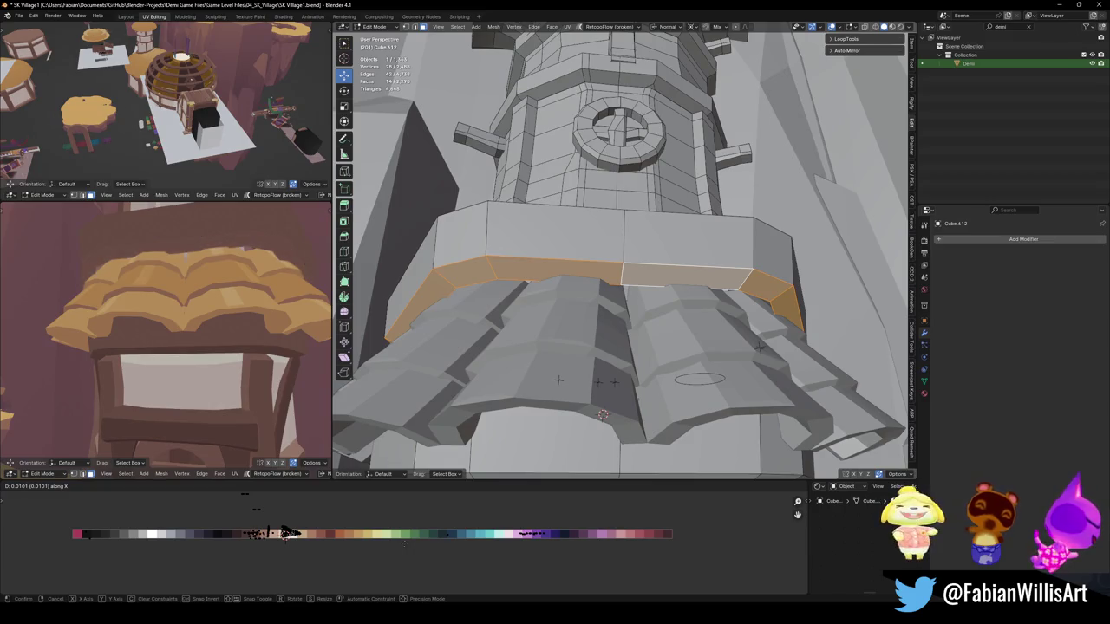
{"action": "left_click", "coordinate": [602, 414]}
{"action": "middle_click_drag", "start_coordinate": [562, 278], "coordinate": [577, 263]}
{"action": "key", "text": "alt+a"}
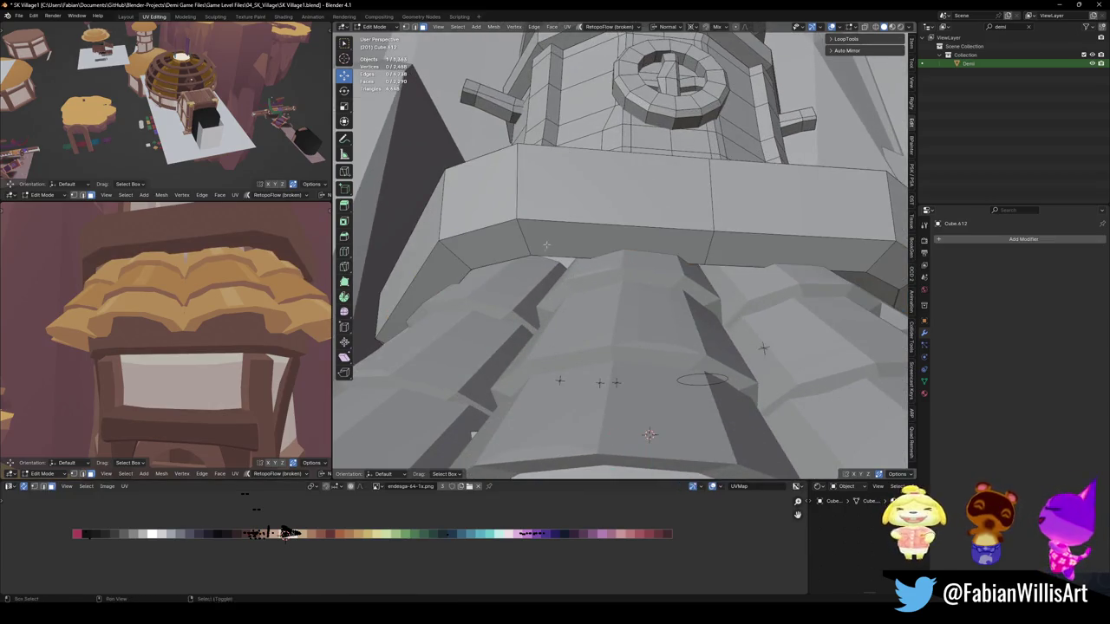
Step: Add a new edge loop around the ledge band's lower edge
{"action": "key", "text": "ctrl+r"}
{"action": "left_click", "coordinate": [551, 250]}
{"action": "right_click", "coordinate": [551, 250]}
{"action": "key", "text": "alt+s"}
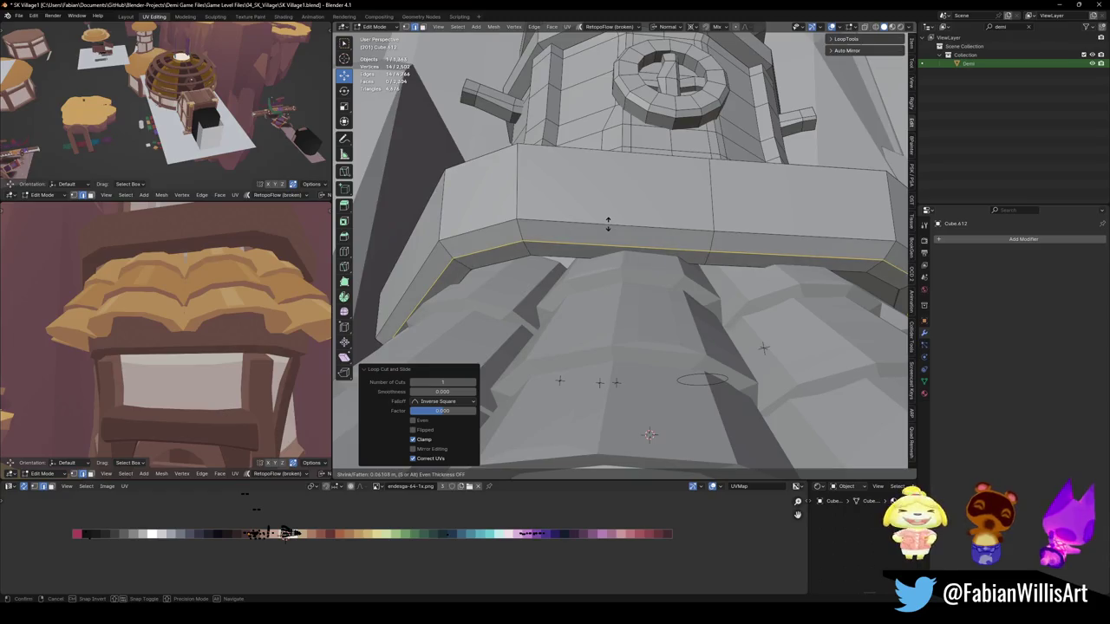
{"action": "key", "text": "Escape"}
Step: Move the band's face loop along X to a new position
{"action": "left_click", "coordinate": [607, 234], "text": "alt"}
{"action": "key", "text": "g"}
{"action": "key", "text": "x"}
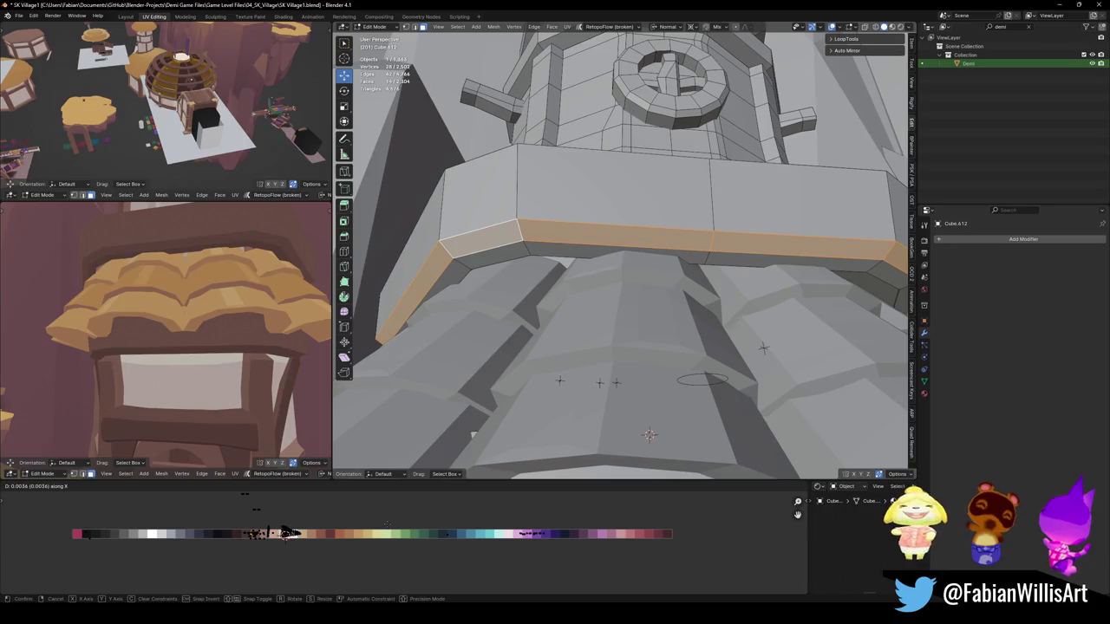
{"action": "left_click", "coordinate": [650, 435]}
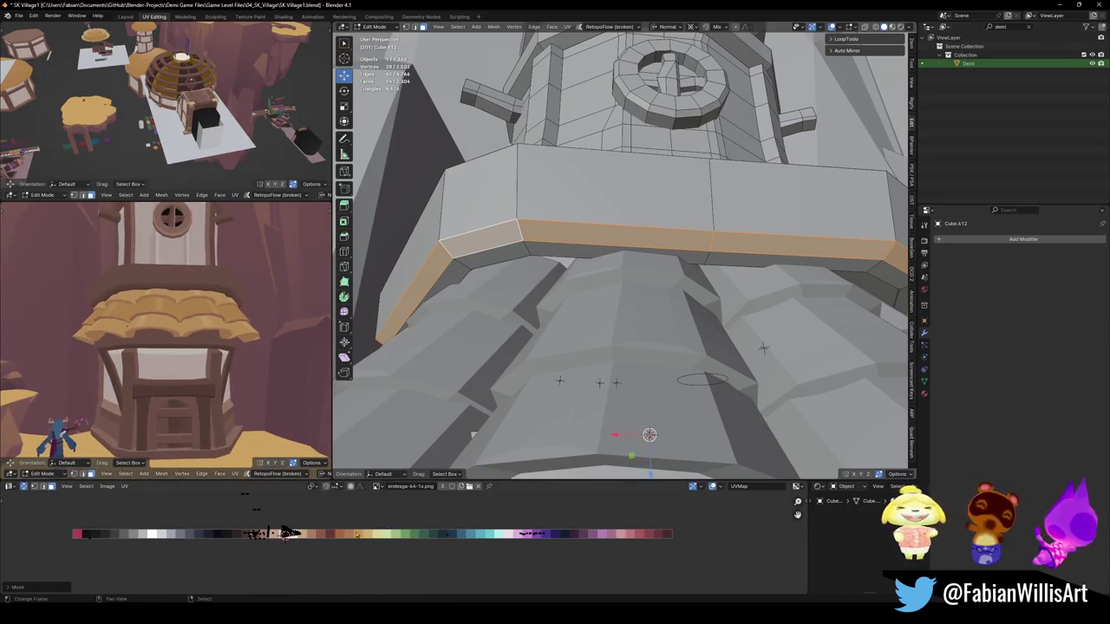
{"action": "key", "text": "g"}
{"action": "key", "text": "x"}
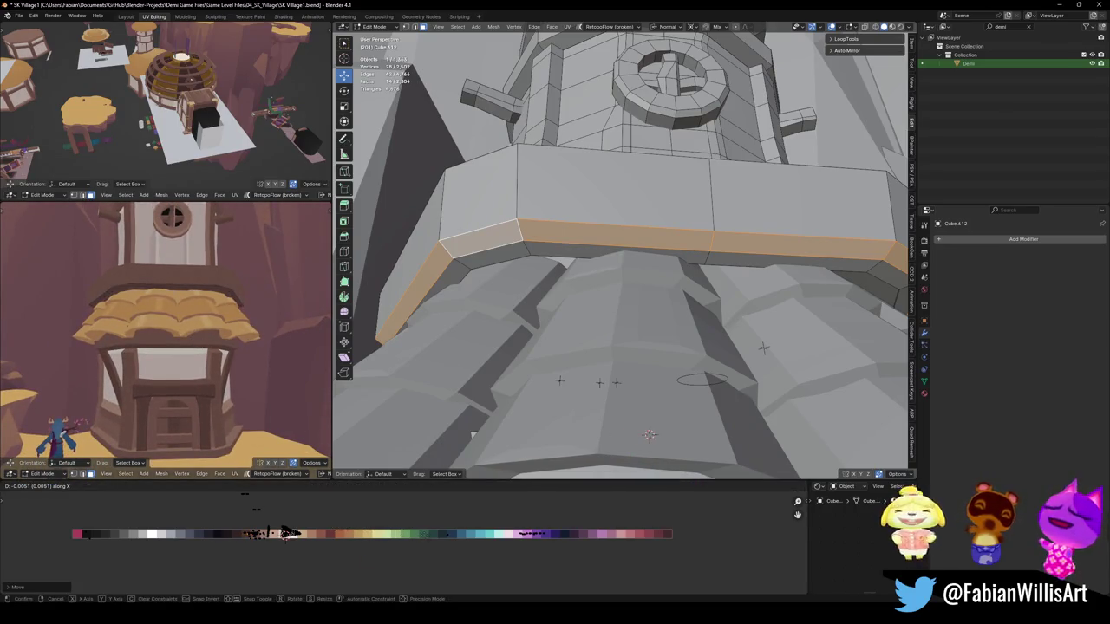
{"action": "key", "text": "Return"}
Step: Shift the band's lower and upper edge loops along X, save, and cut another front loop
{"action": "left_click", "coordinate": [542, 268], "text": "alt"}
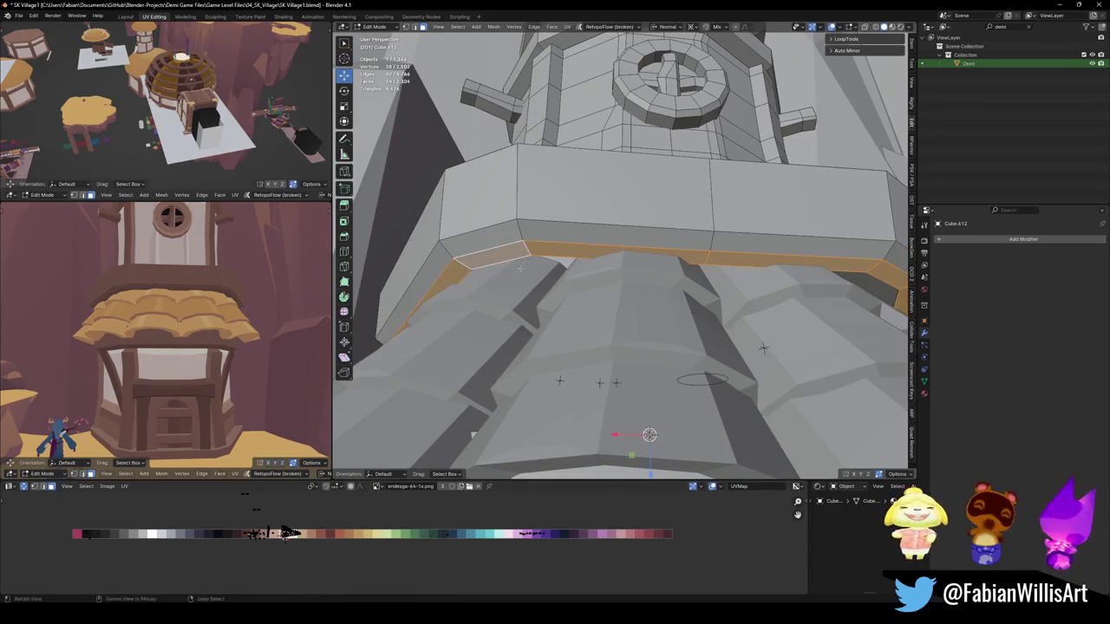
{"action": "key", "text": "g"}
{"action": "key", "text": "x"}
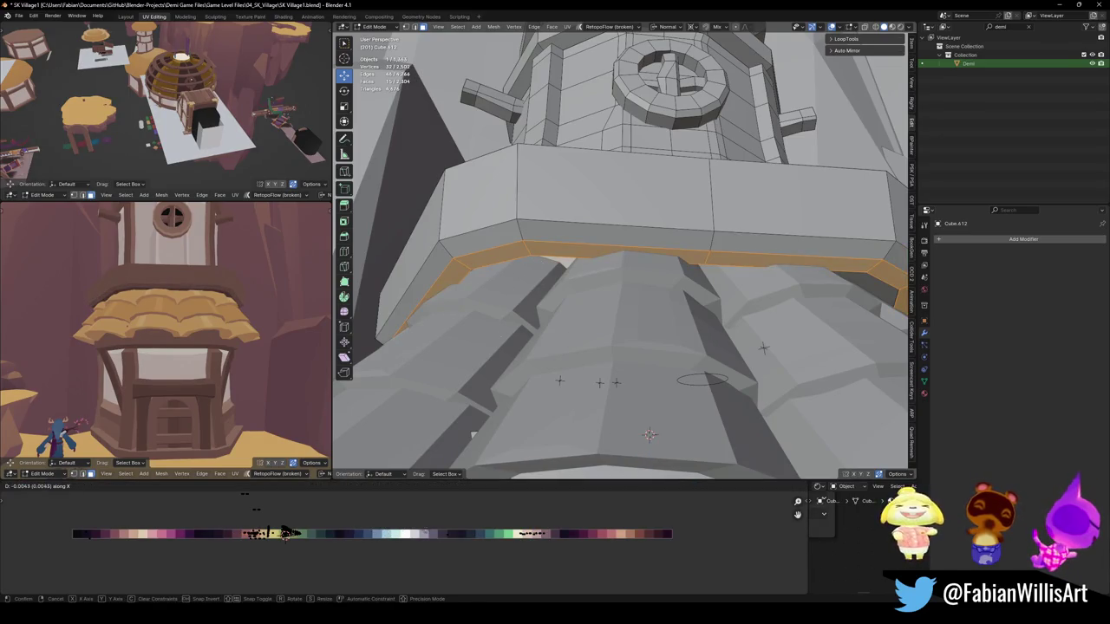
{"action": "key", "text": "Return"}
{"action": "left_click", "coordinate": [485, 227], "text": "alt+shift"}
{"action": "key", "text": "g"}
{"action": "key", "text": "x"}
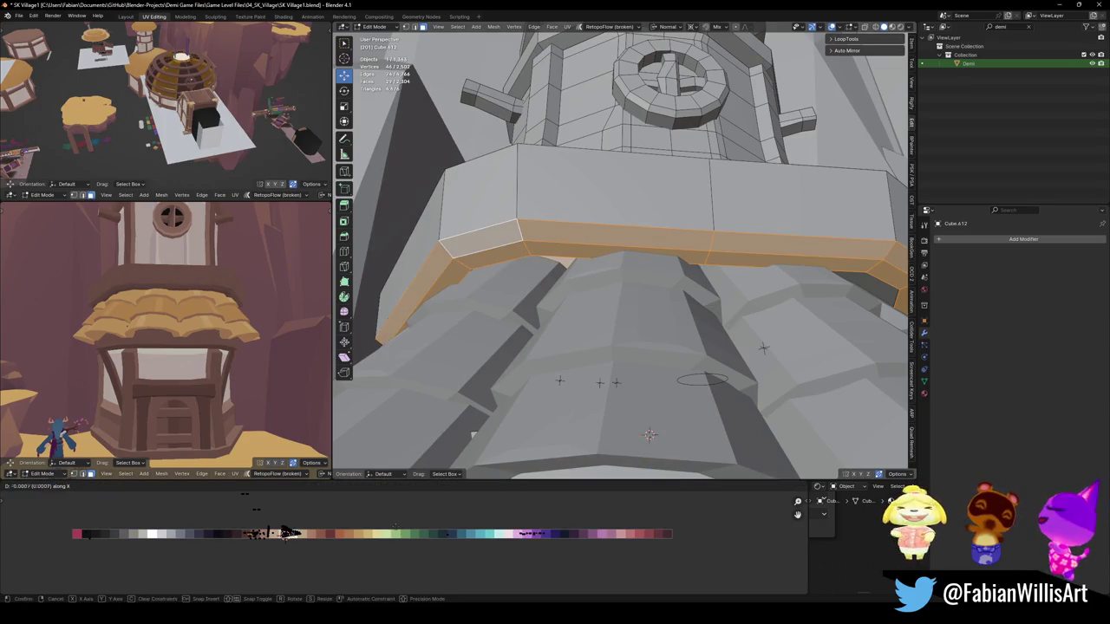
{"action": "key", "text": "Return"}
{"action": "key", "text": "alt+a"}
{"action": "scroll", "coordinate": [260, 333], "scroll_direction": "down", "scroll_amount": 2}
{"action": "key", "text": "ctrl+s"}
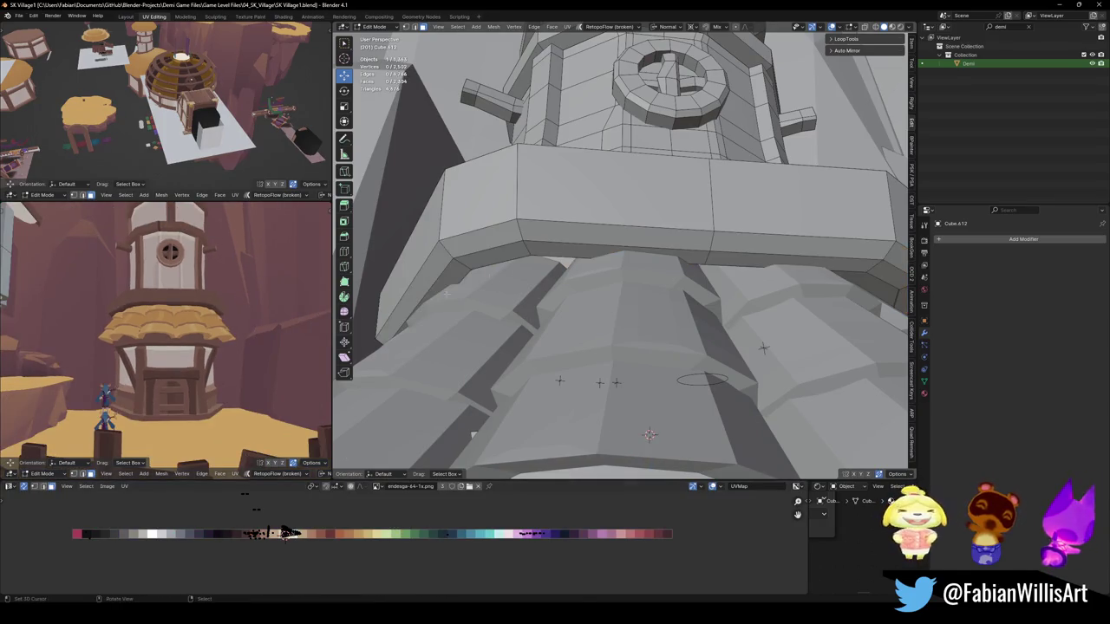
{"action": "key", "text": "ctrl+r"}
{"action": "left_click", "coordinate": [610, 224]}
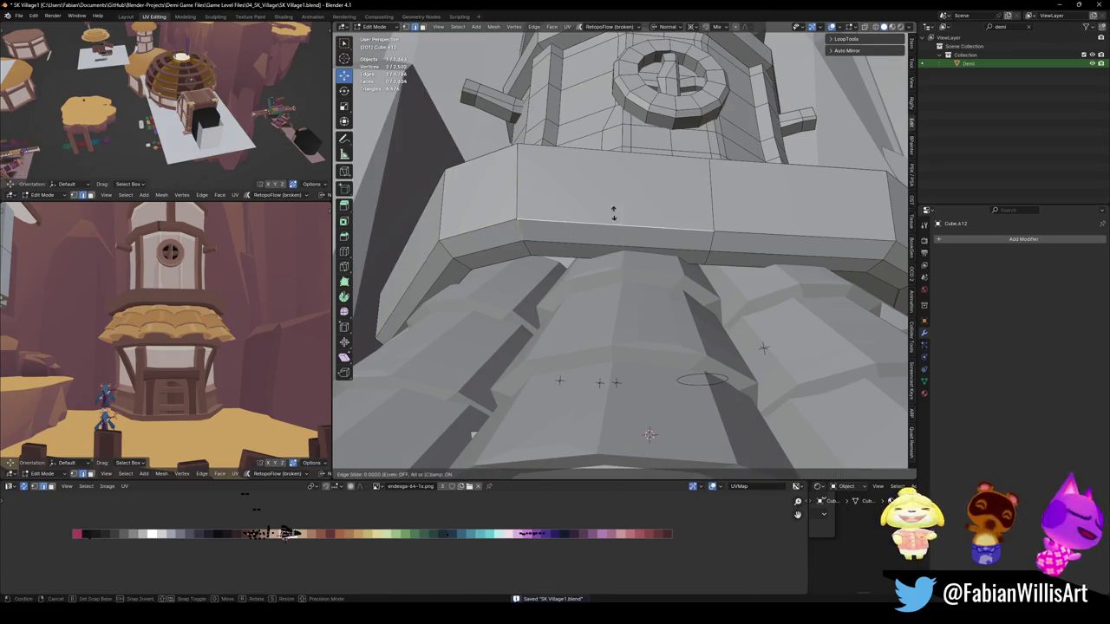
Step: Select the ledge band's top edge loop and bevel it 0.353 m wide
{"action": "left_click", "coordinate": [611, 206]}
{"action": "middle_click_drag", "start_coordinate": [612, 206], "coordinate": [608, 274]}
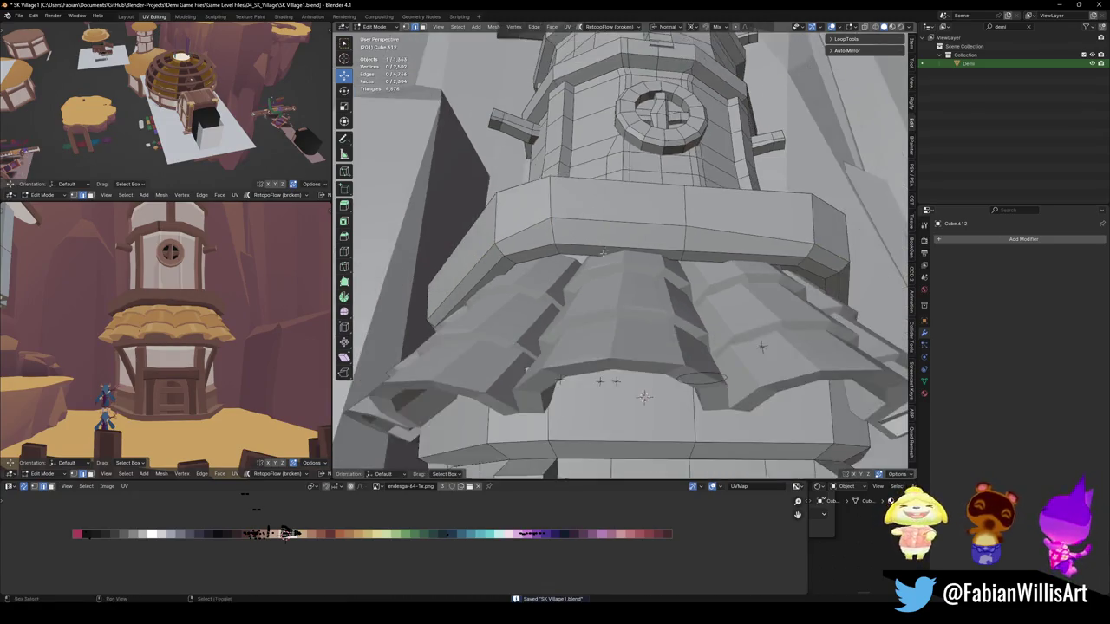
{"action": "middle_click_drag", "start_coordinate": [652, 309], "coordinate": [655, 234]}
{"action": "left_click", "coordinate": [655, 234], "text": "alt"}
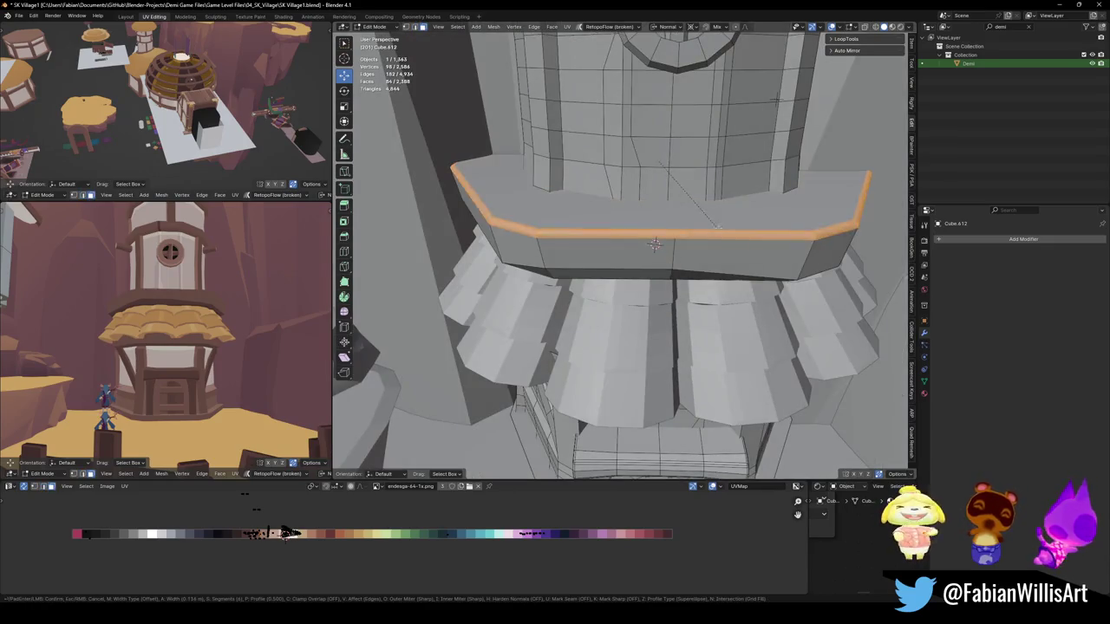
{"action": "key", "text": "ctrl+b"}
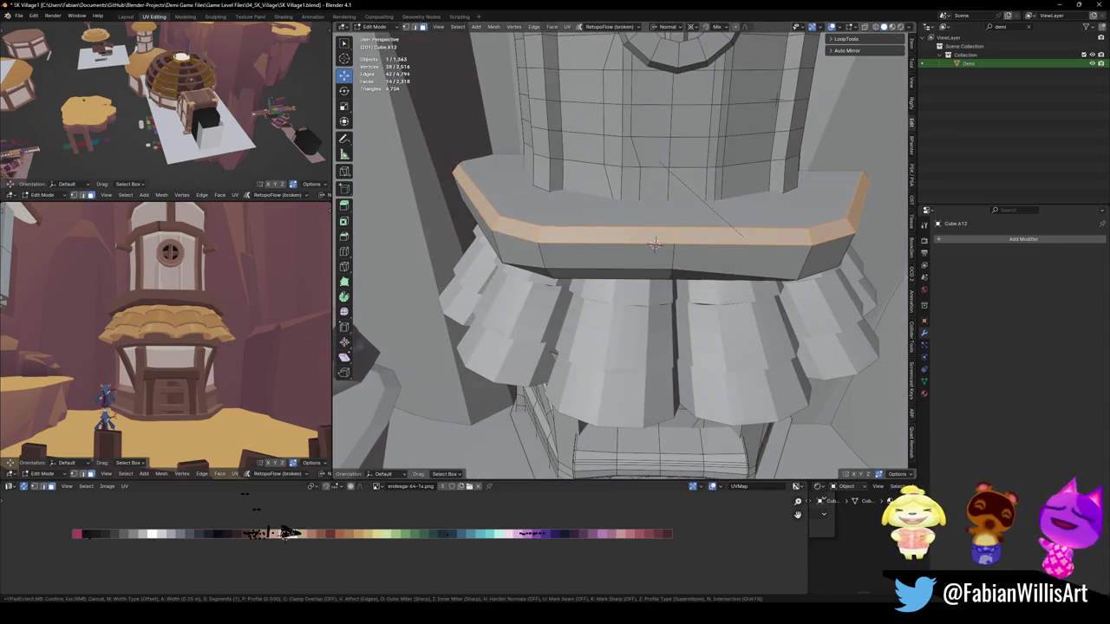
{"action": "left_click", "coordinate": [655, 244]}
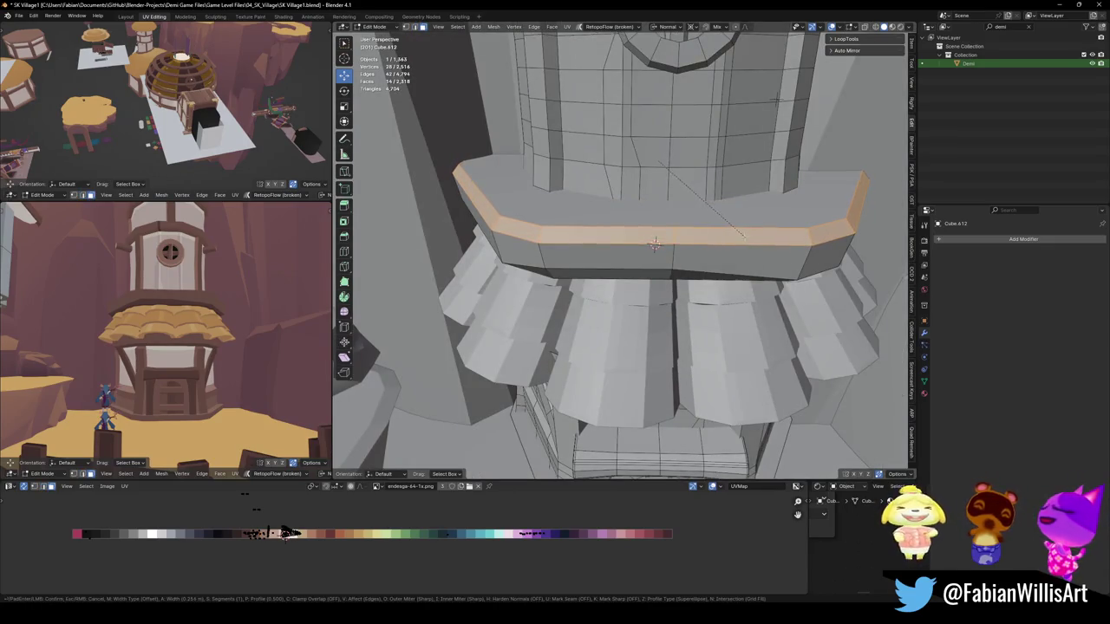
Step: Cancel an accidental move and slide an edge loop along the ledge band
{"action": "scroll", "coordinate": [210, 300], "scroll_direction": "up", "scroll_amount": 4}
{"action": "right_click", "coordinate": [655, 245]}
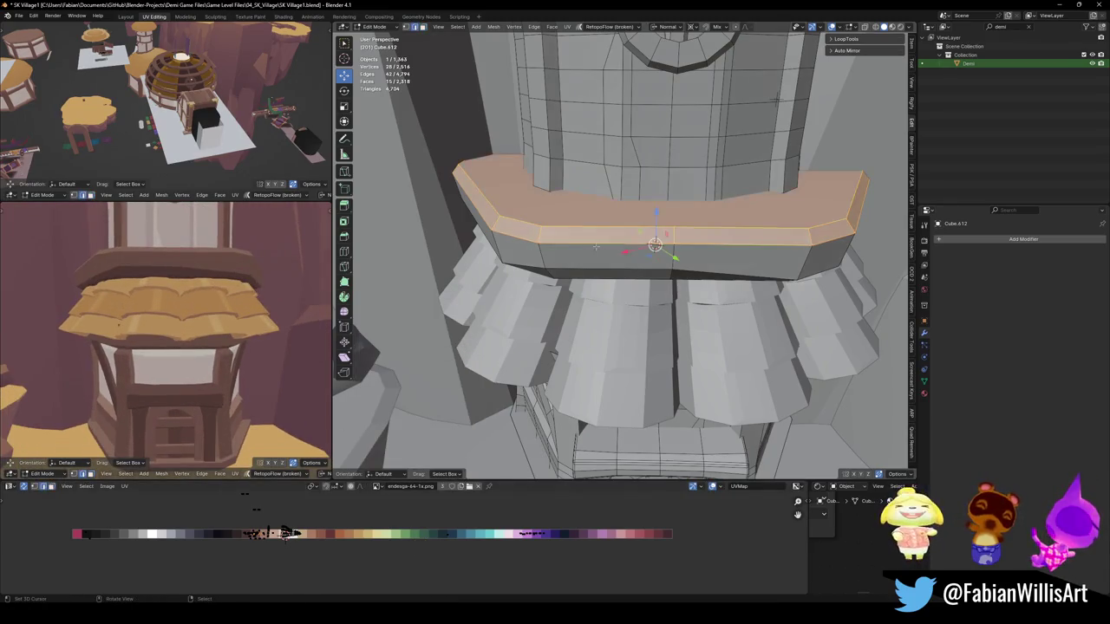
{"action": "key", "text": "alt+a"}
{"action": "middle_click_drag", "start_coordinate": [655, 245], "coordinate": [622, 251]}
{"action": "key", "text": "g"}
{"action": "key", "text": "g"}
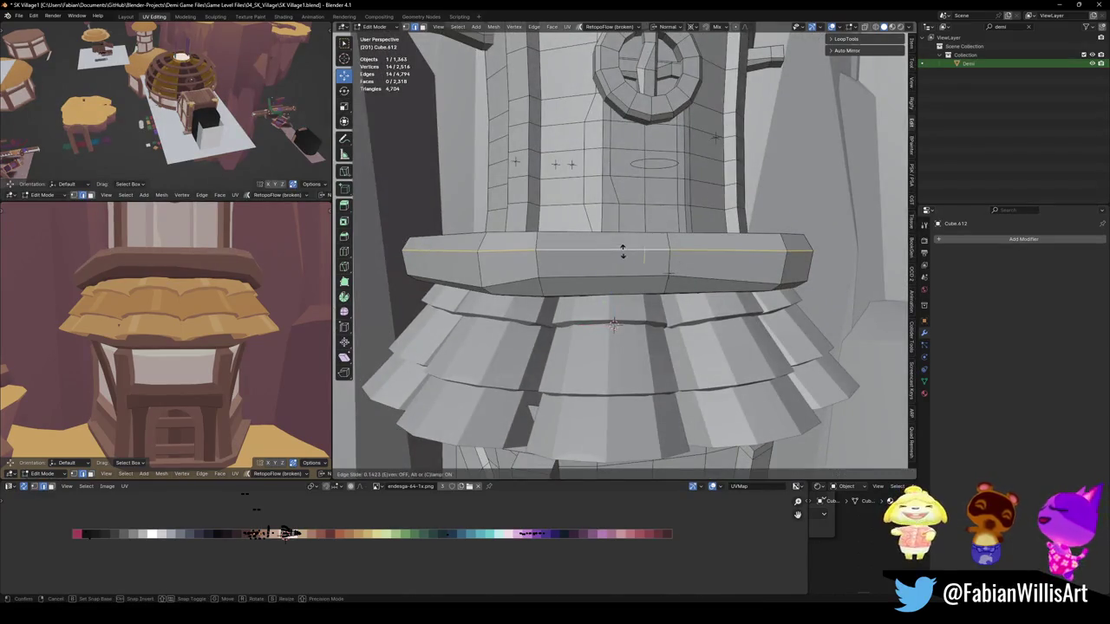
{"action": "left_click", "coordinate": [627, 256]}
{"action": "key", "text": "alt+a"}
{"action": "scroll", "coordinate": [186, 362], "scroll_direction": "down", "scroll_amount": 3}
Step: Save the file and orbit the preview view around the tower
{"action": "key", "text": "ctrl+s"}
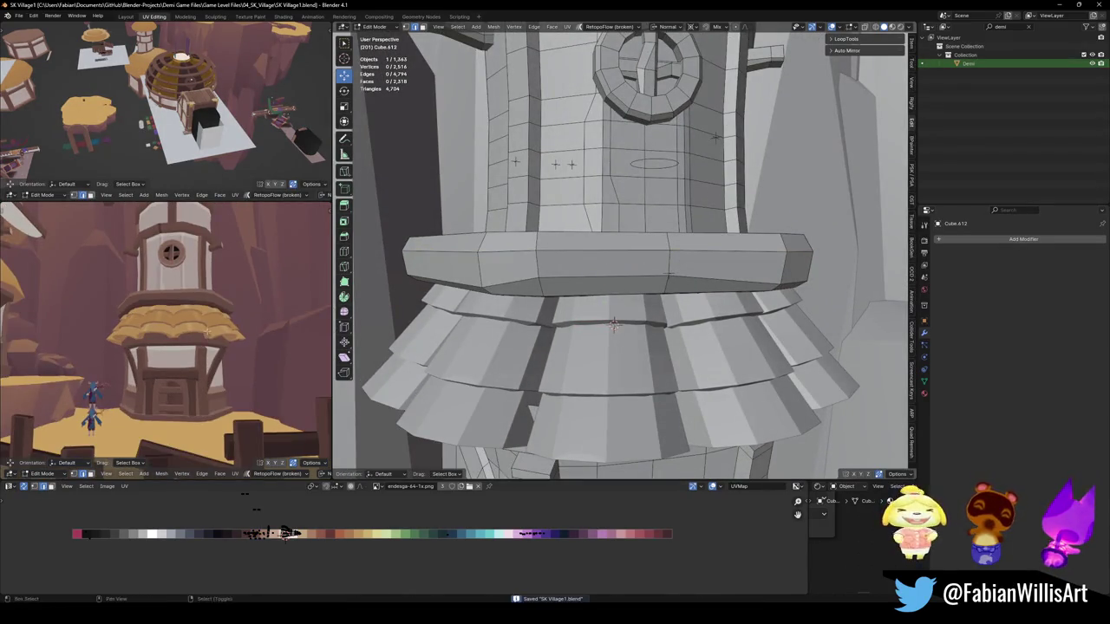
{"action": "scroll", "coordinate": [186, 363], "scroll_direction": "up", "scroll_amount": 3}
{"action": "mouse_move", "coordinate": [187, 362]}
{"action": "middle_mouse_down"}
{"action": "mouse_move", "coordinate": [265, 371]}
{"action": "mouse_move", "coordinate": [227, 363]}
{"action": "mouse_move", "coordinate": [237, 340]}
{"action": "middle_mouse_up"}
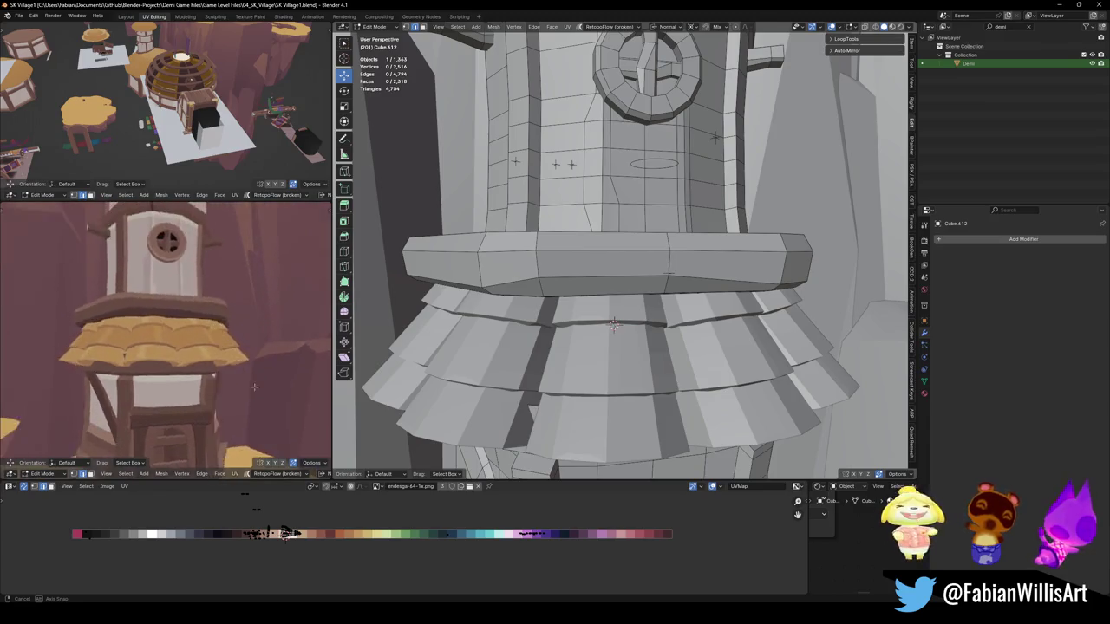
{"action": "scroll", "coordinate": [237, 341], "scroll_direction": "down", "scroll_amount": 2}
{"action": "scroll", "coordinate": [236, 334], "scroll_direction": "down", "scroll_amount": 2}
{"action": "scroll", "coordinate": [238, 328], "scroll_direction": "down", "scroll_amount": 2}
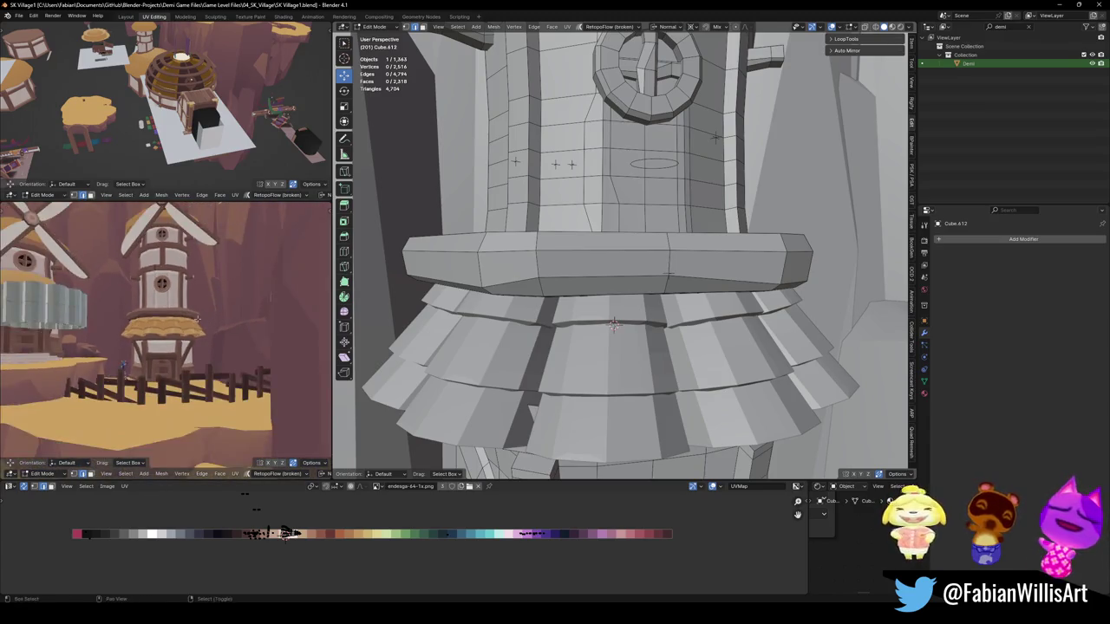
{"action": "scroll", "coordinate": [237, 321], "scroll_direction": "down", "scroll_amount": 2}
{"action": "scroll", "coordinate": [237, 320], "scroll_direction": "up", "scroll_amount": 3}
Step: Select the roof tile cylinders (Cylinder.118) in object mode, enter Edit Mode, and save
{"action": "mouse_move", "coordinate": [607, 330]}
{"action": "middle_mouse_down"}
{"action": "mouse_move", "coordinate": [600, 340]}
{"action": "mouse_move", "coordinate": [600, 315]}
{"action": "mouse_move", "coordinate": [570, 307]}
{"action": "mouse_move", "coordinate": [606, 296]}
{"action": "mouse_move", "coordinate": [617, 272]}
{"action": "mouse_move", "coordinate": [486, 277]}
{"action": "middle_mouse_up"}
{"action": "key", "text": "Tab"}
{"action": "left_click", "coordinate": [600, 338]}
{"action": "key", "text": "Tab"}
{"action": "key", "text": "ctrl+s"}
Step: Select a path of faces along the first arch and shrink/fatten them inward
{"action": "left_click", "coordinate": [475, 278], "text": "alt"}
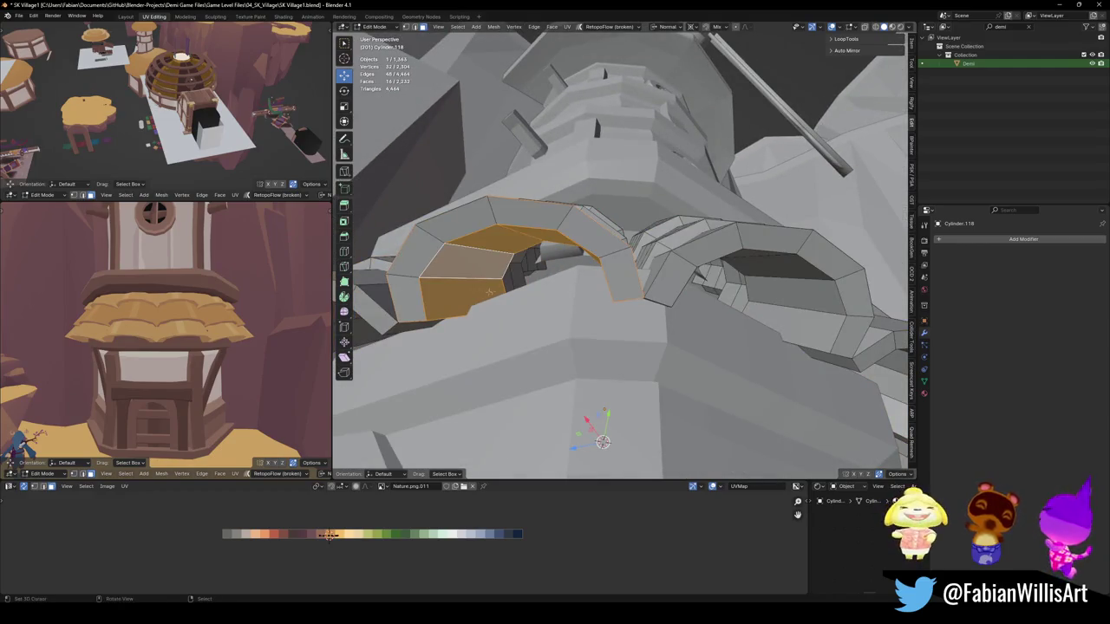
{"action": "key", "text": "alt+a"}
{"action": "left_click", "coordinate": [468, 296]}
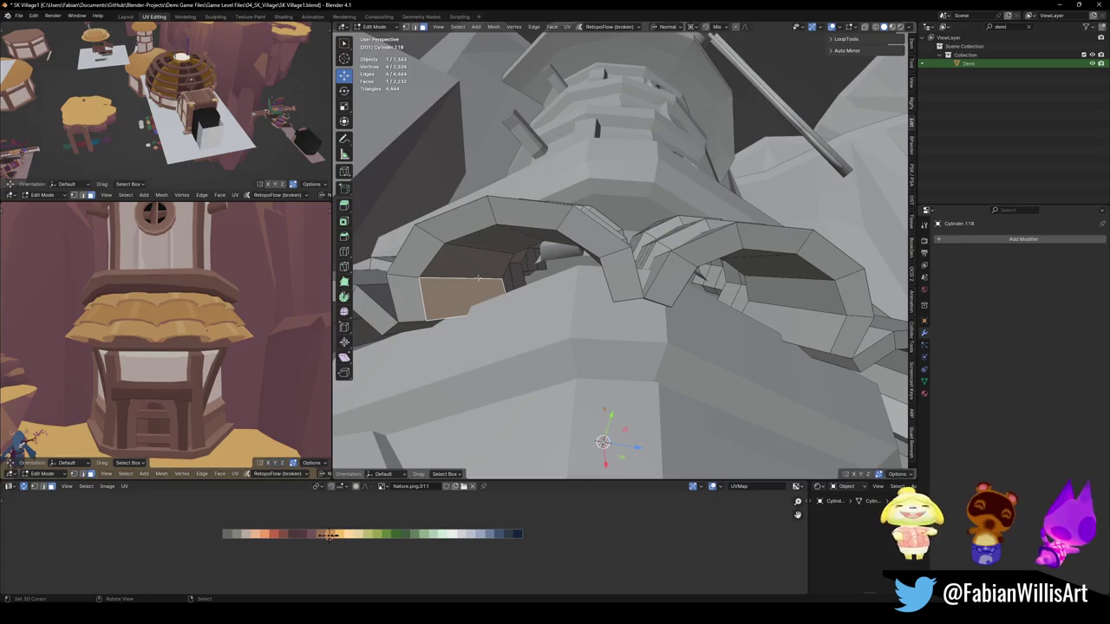
{"action": "left_click", "coordinate": [526, 257], "text": "ctrl"}
{"action": "middle_click_drag", "start_coordinate": [526, 256], "coordinate": [581, 235]}
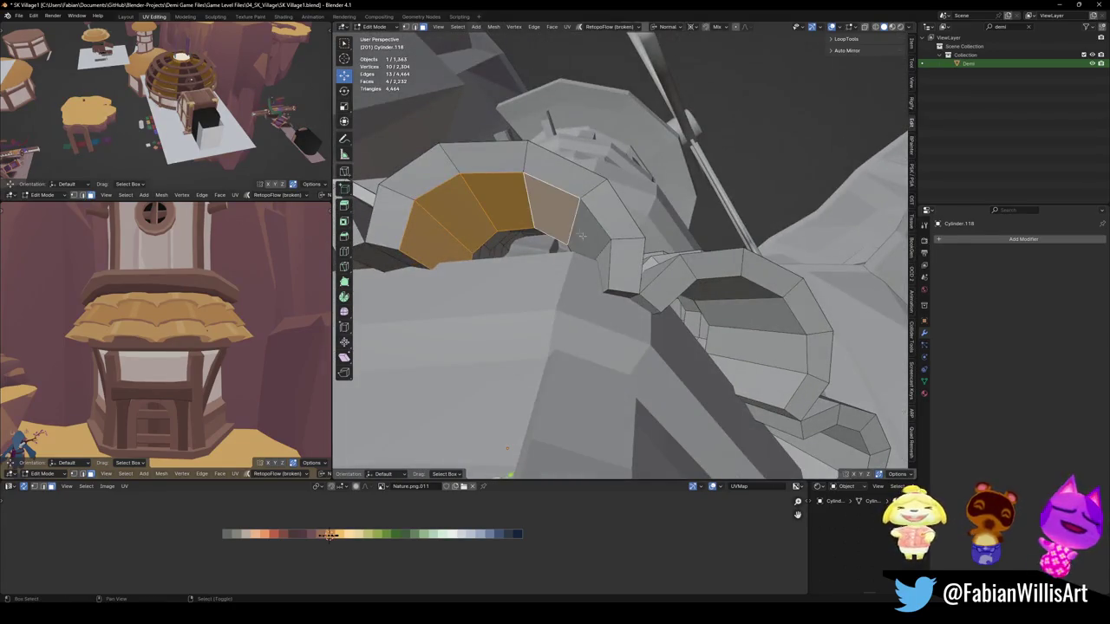
{"action": "left_click", "coordinate": [604, 262], "text": "ctrl"}
{"action": "key", "text": "alt+s"}
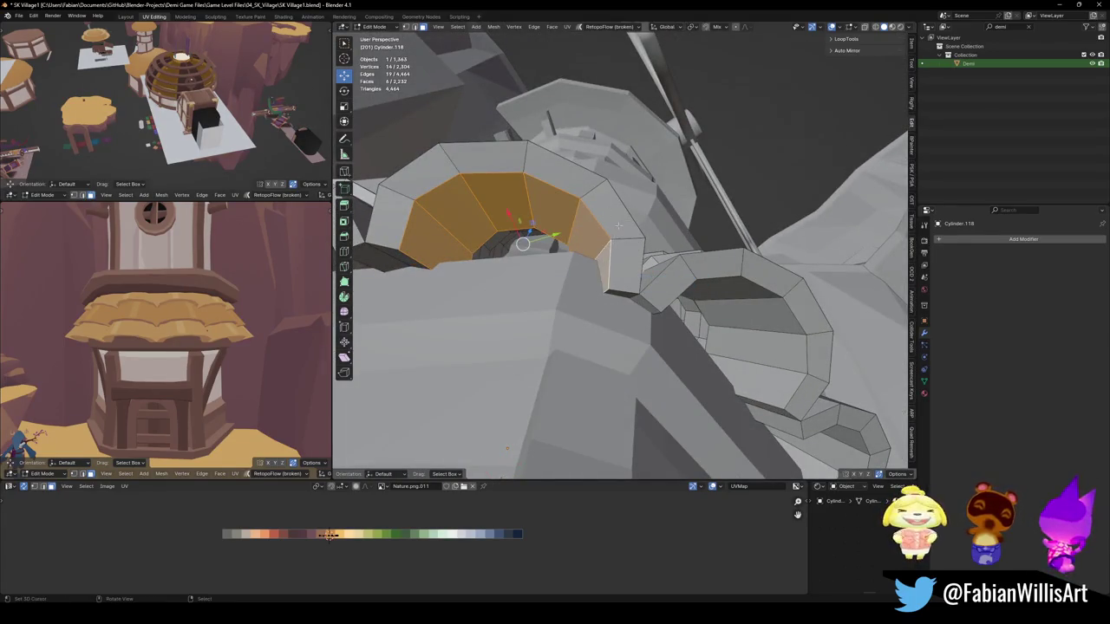
{"action": "left_click", "coordinate": [613, 84]}
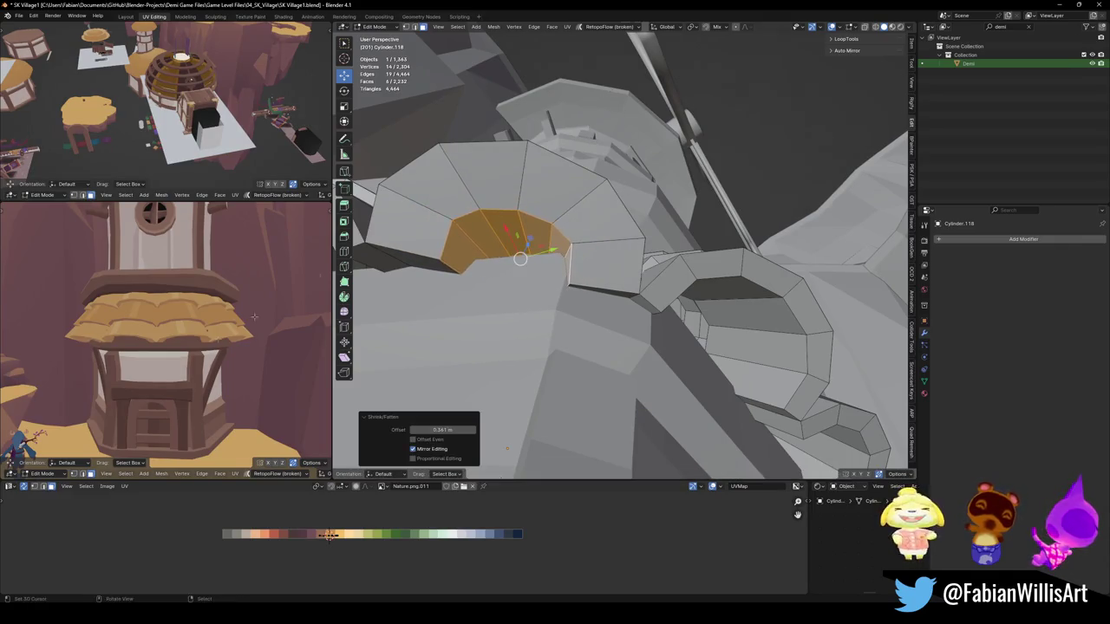
Step: Shrink/fatten the same arch faces further inward a second time
{"action": "scroll", "coordinate": [220, 324], "scroll_direction": "up", "scroll_amount": 5}
{"action": "scroll", "coordinate": [220, 324], "scroll_direction": "up", "scroll_amount": 2}
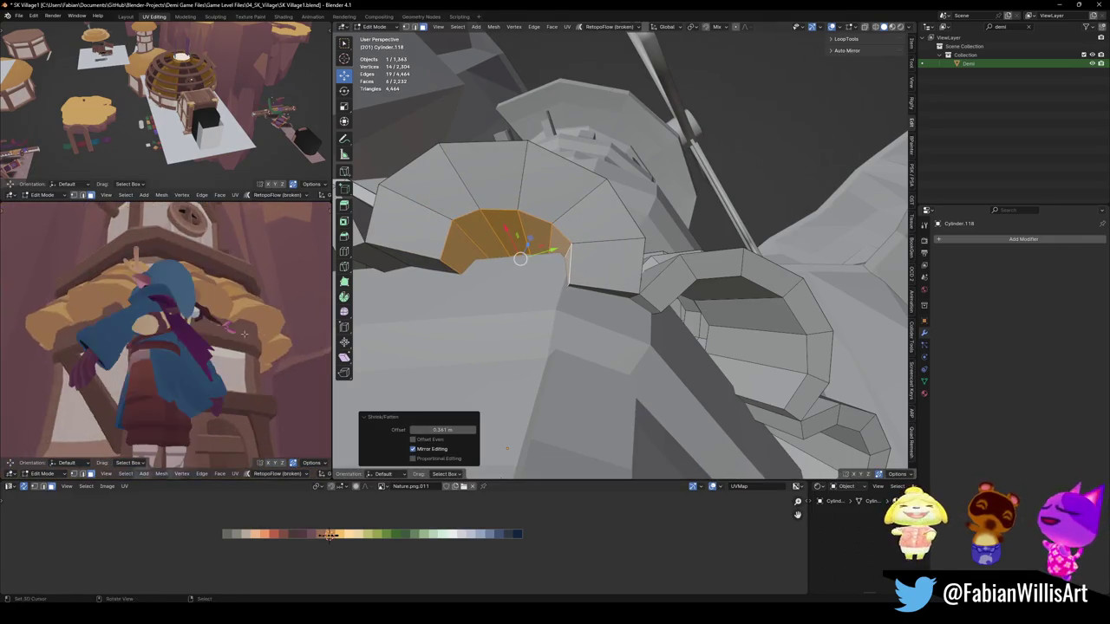
{"action": "scroll", "coordinate": [227, 307], "scroll_direction": "down", "scroll_amount": 3}
{"action": "key", "text": "alt+s"}
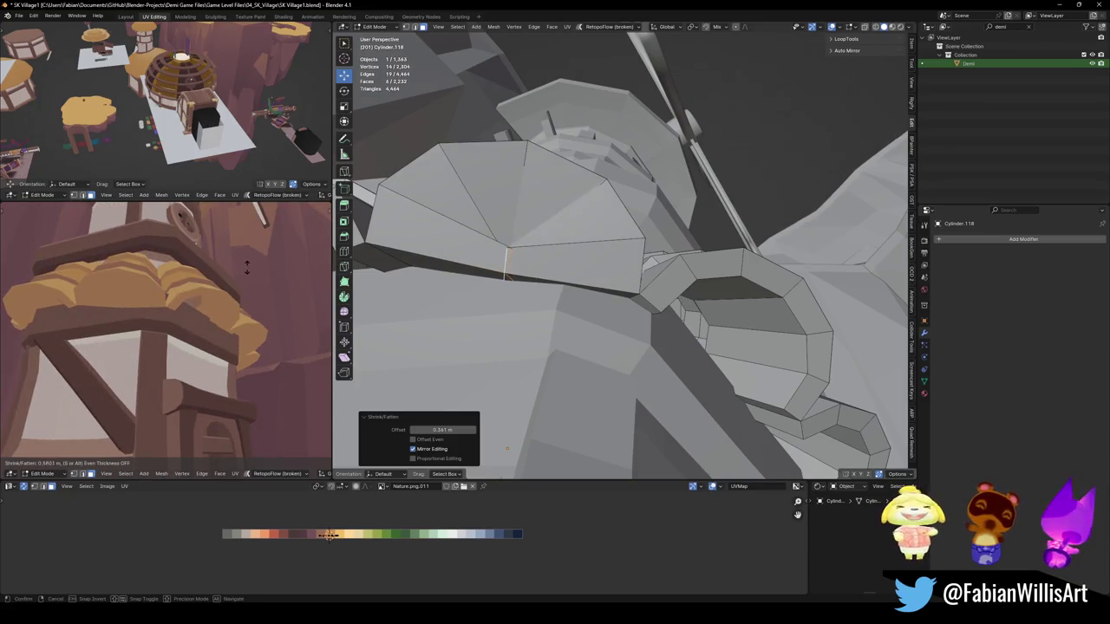
{"action": "left_click", "coordinate": [246, 269]}
{"action": "middle_click_drag", "start_coordinate": [247, 269], "coordinate": [187, 317]}
Step: Select the faces along the next arch and push them inward 0.951 m
{"action": "middle_click_drag", "start_coordinate": [516, 282], "coordinate": [479, 282]}
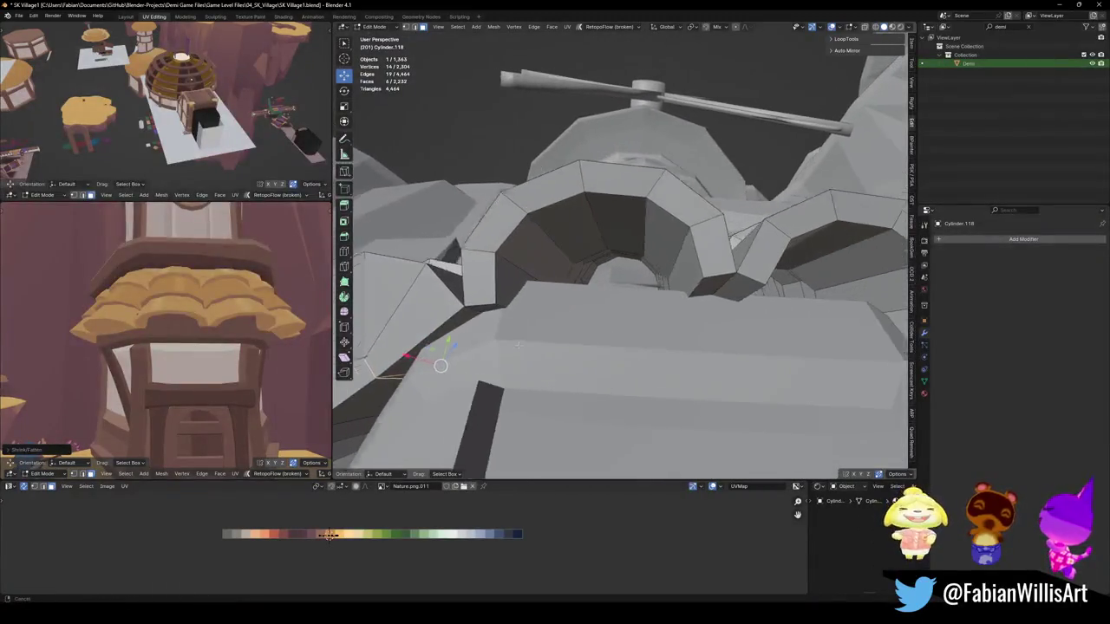
{"action": "left_click", "coordinate": [479, 282]}
{"action": "left_click", "coordinate": [657, 288], "text": "ctrl"}
{"action": "key", "text": "alt+s"}
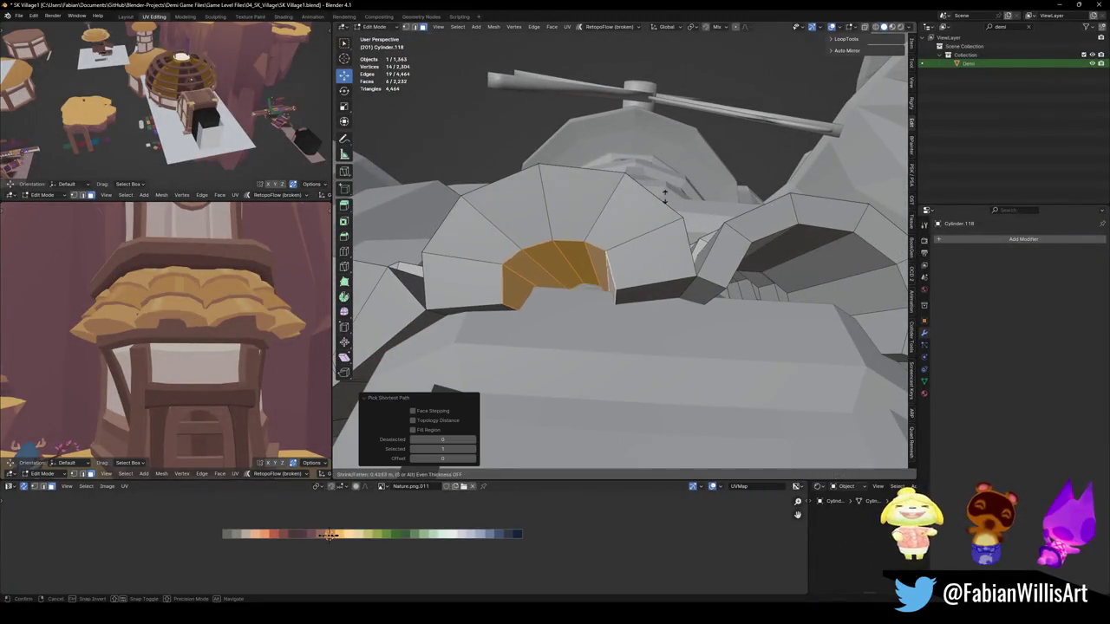
{"action": "left_click", "coordinate": [697, 49]}
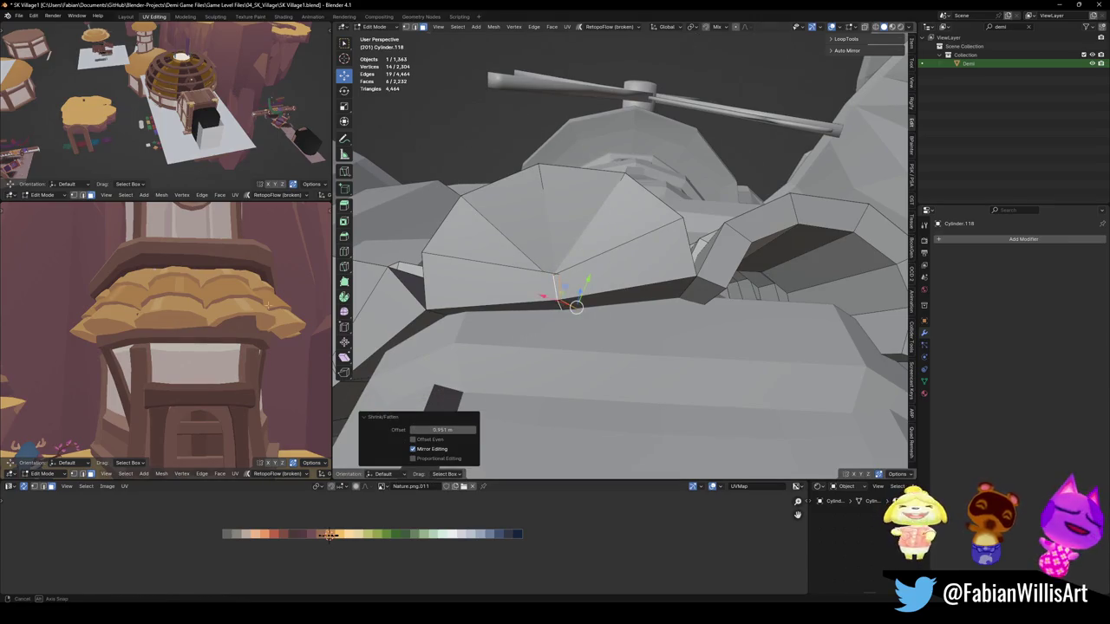